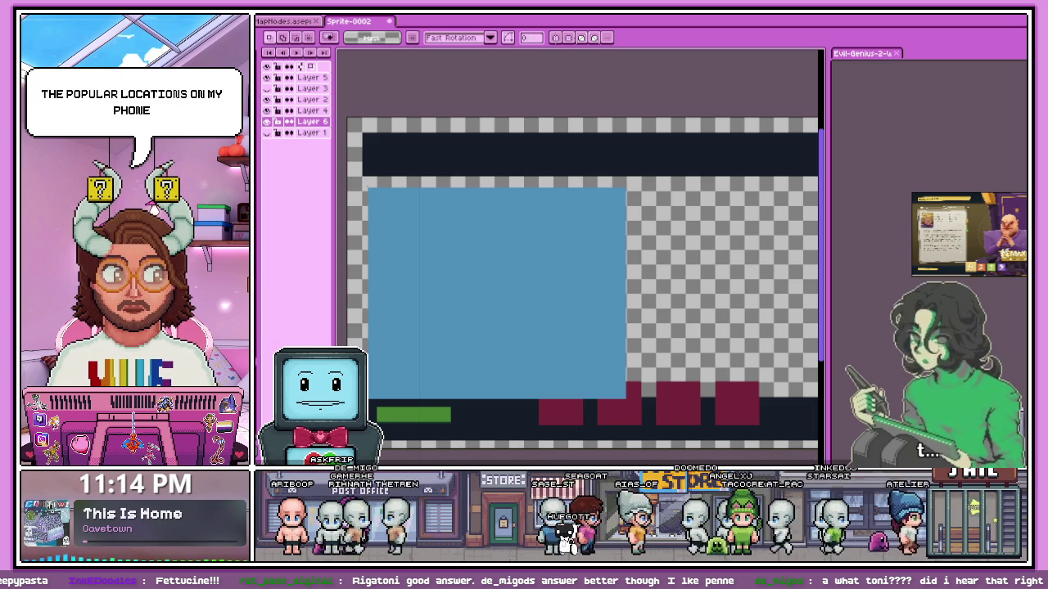
Turn on Layer 6 and make it active, revealing the dark top bar and green bottom bars.
{"action": "scroll", "coordinate": [655, 221], "scroll_direction": "up", "scroll_amount": 2}
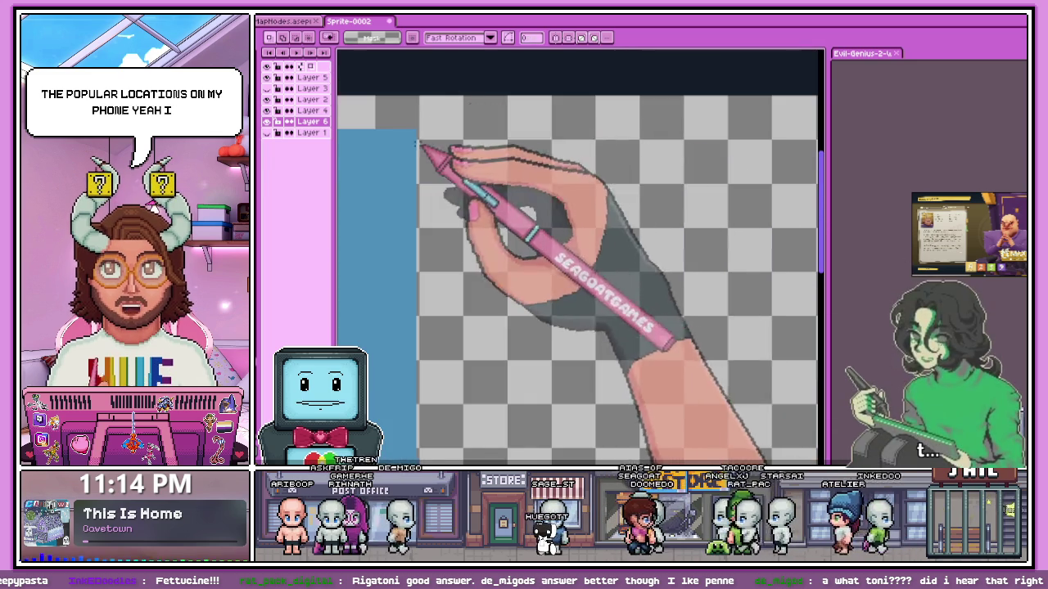
{"action": "scroll", "coordinate": [498, 163], "scroll_direction": "down", "scroll_amount": 3}
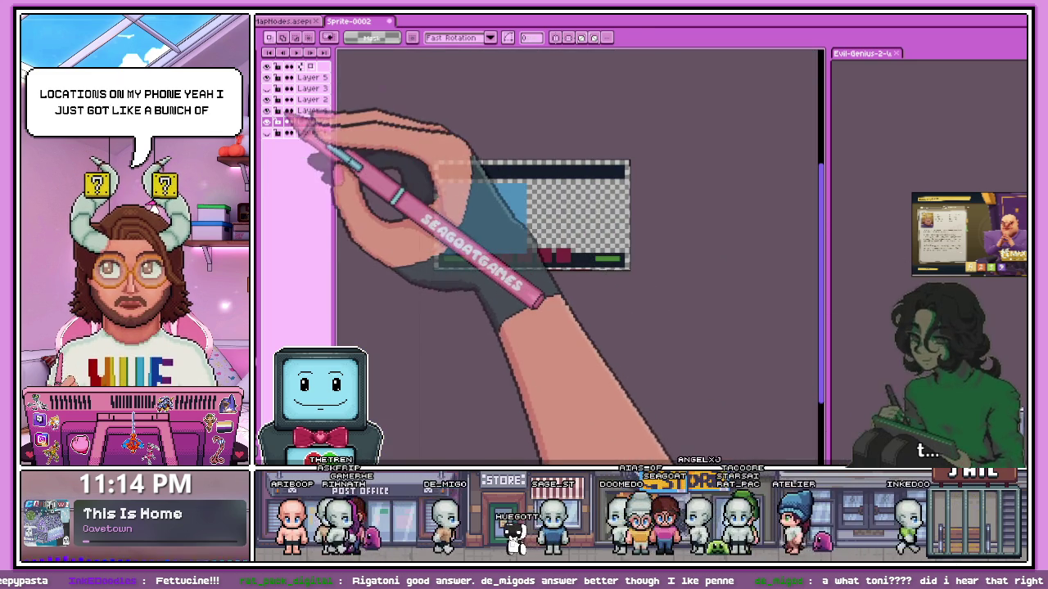
{"action": "left_click", "coordinate": [267, 121]}
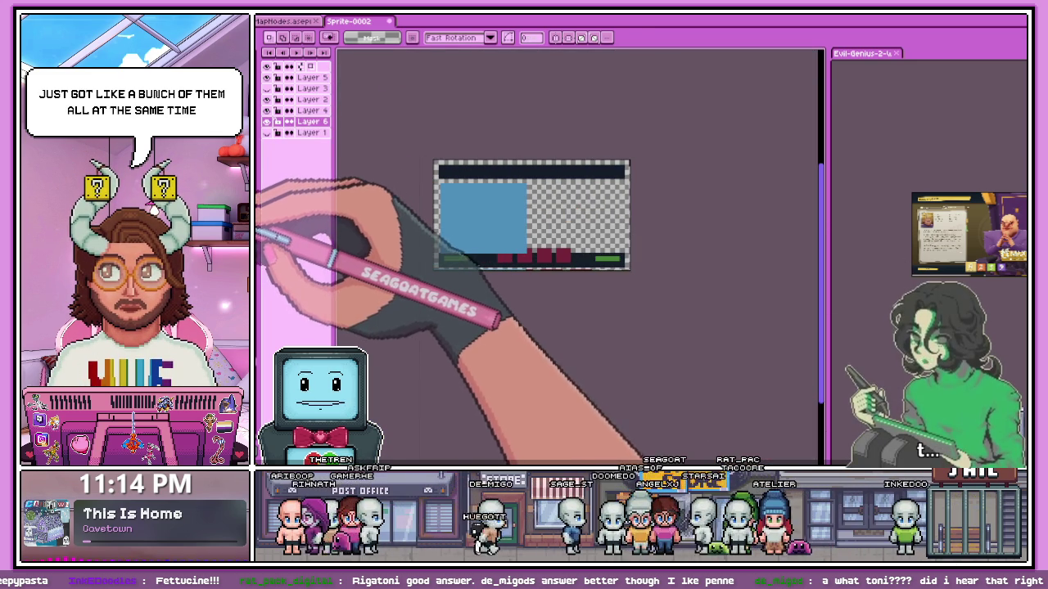
{"action": "key", "text": "w"}
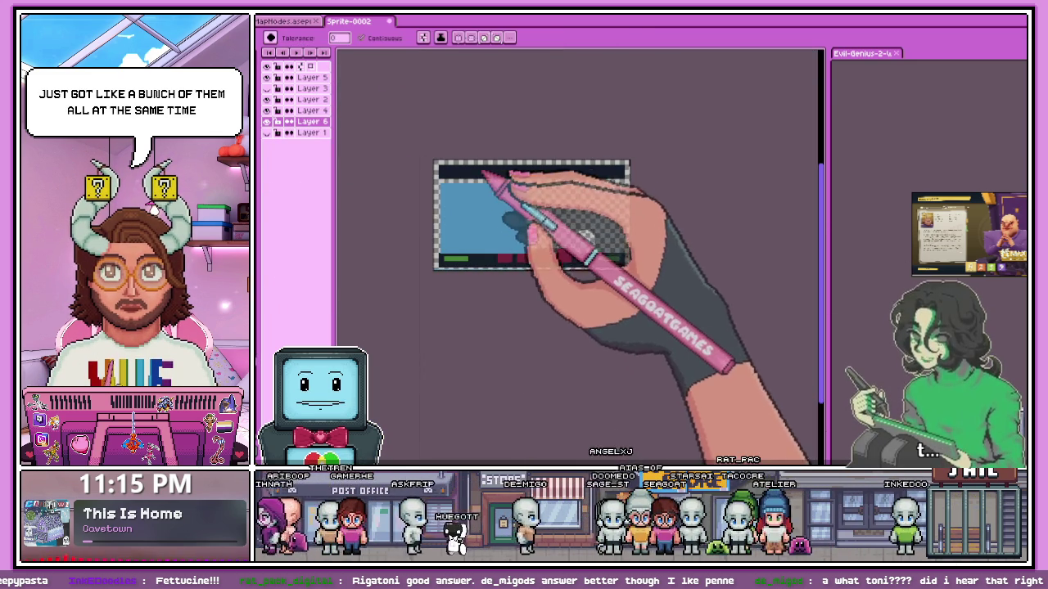
{"action": "scroll", "coordinate": [491, 175], "scroll_direction": "up", "scroll_amount": 4}
{"action": "scroll", "coordinate": [398, 175], "scroll_direction": "down", "scroll_amount": 2}
{"action": "scroll", "coordinate": [439, 145], "scroll_direction": "down", "scroll_amount": 2}
{"action": "scroll", "coordinate": [451, 300], "scroll_direction": "up", "scroll_amount": 2}
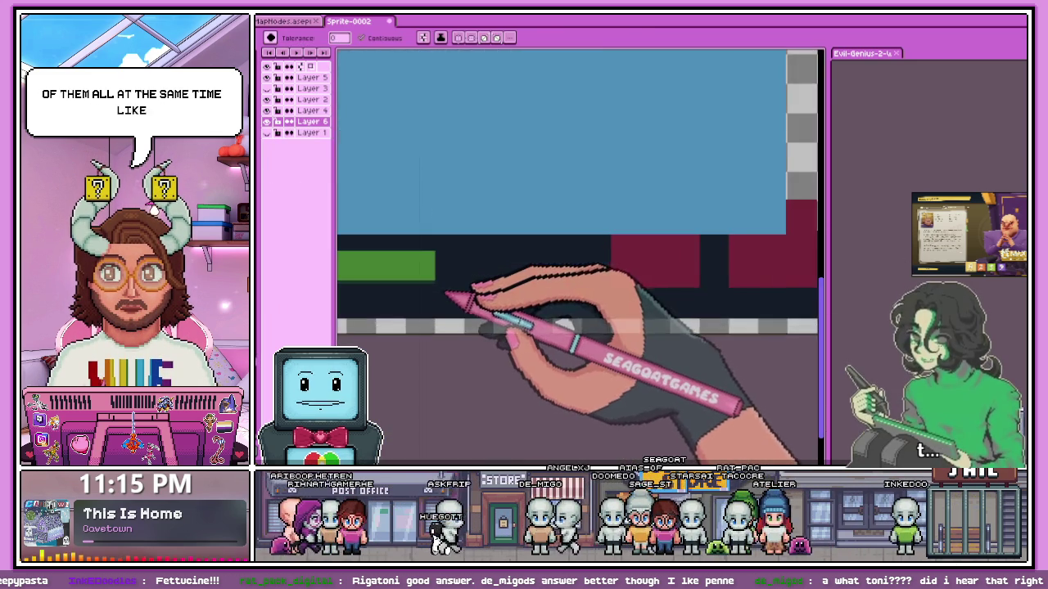
{"action": "scroll", "coordinate": [459, 299], "scroll_direction": "down", "scroll_amount": 2}
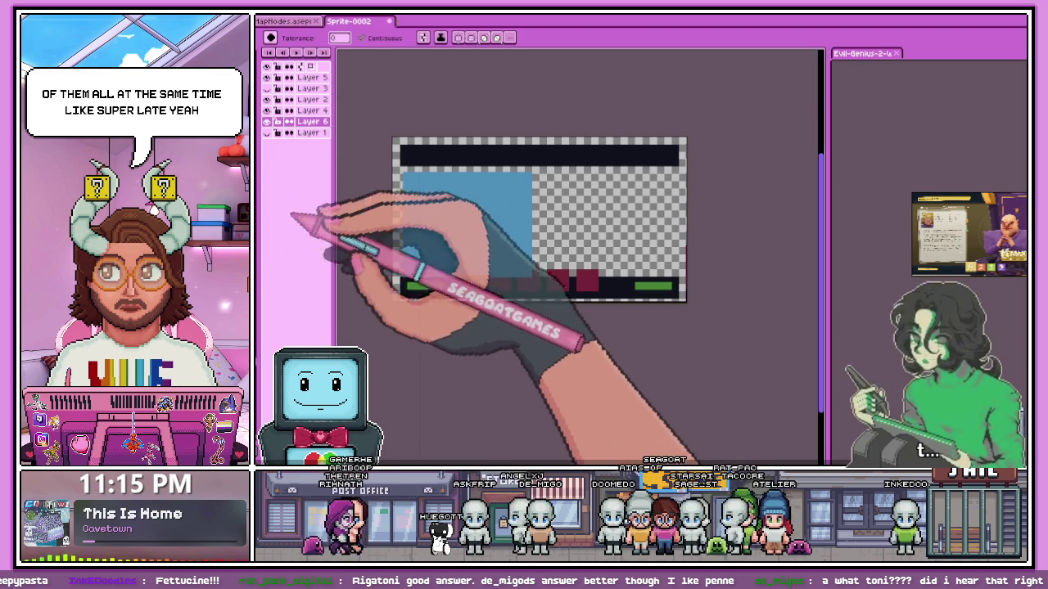
{"action": "scroll", "coordinate": [496, 295], "scroll_direction": "up", "scroll_amount": 2}
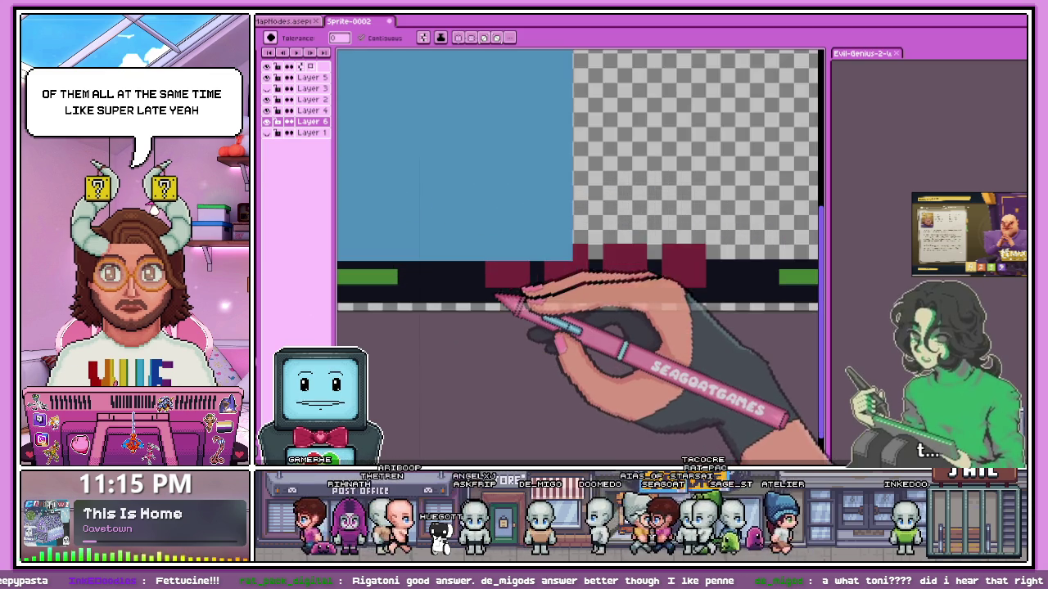
{"action": "scroll", "coordinate": [489, 265], "scroll_direction": "down", "scroll_amount": 2}
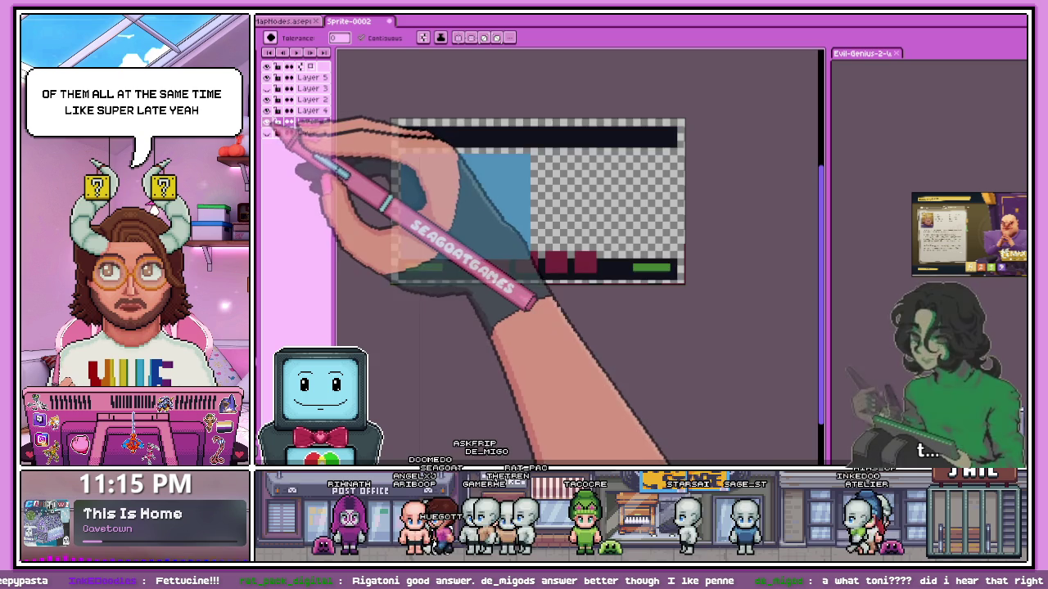
{"action": "scroll", "coordinate": [434, 233], "scroll_direction": "up", "scroll_amount": 1}
{"action": "scroll", "coordinate": [362, 304], "scroll_direction": "up", "scroll_amount": 1}
{"action": "scroll", "coordinate": [425, 273], "scroll_direction": "up", "scroll_amount": 1}
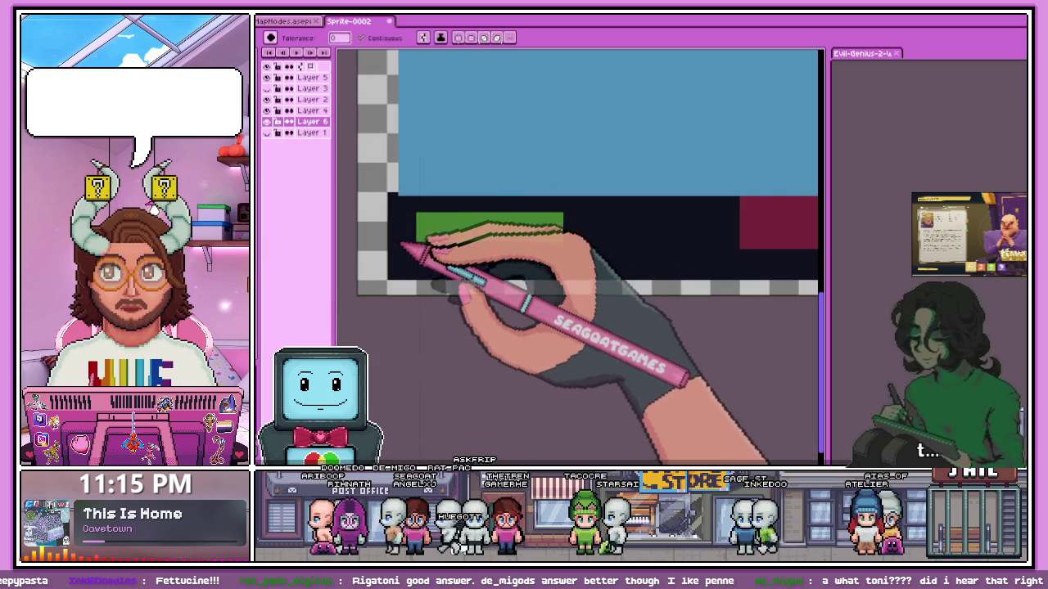
{"action": "scroll", "coordinate": [400, 290], "scroll_direction": "up", "scroll_amount": 2}
Sample the dark frame colour and draw a one-pixel dark line across the lower-right gap.
{"action": "scroll", "coordinate": [397, 286], "scroll_direction": "up", "scroll_amount": 1}
{"action": "scroll", "coordinate": [398, 278], "scroll_direction": "up", "scroll_amount": 2}
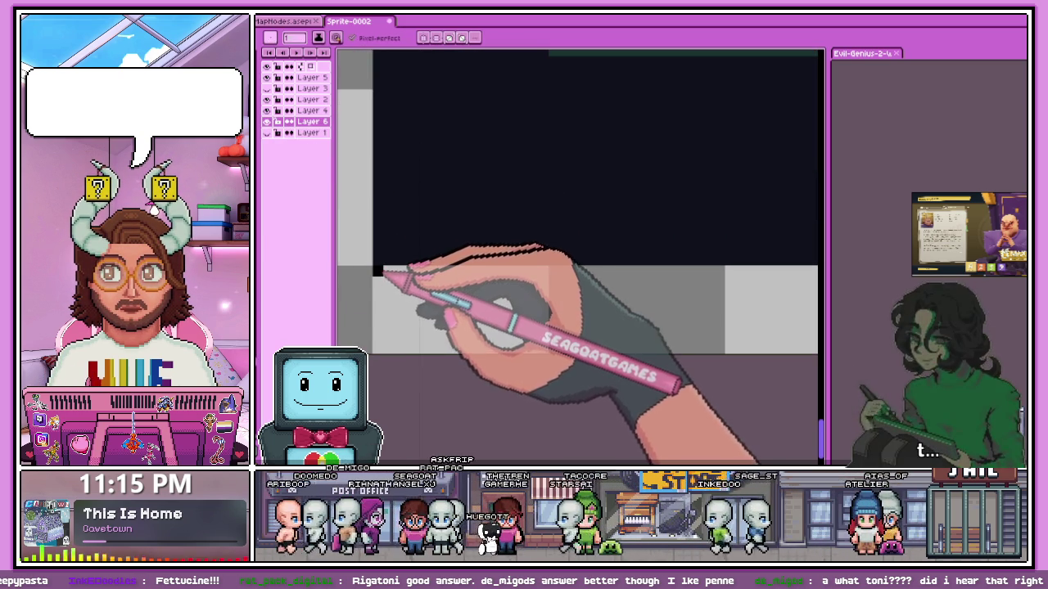
{"action": "key", "text": "b"}
{"action": "scroll", "coordinate": [384, 312], "scroll_direction": "down", "scroll_amount": 2}
{"action": "scroll", "coordinate": [401, 283], "scroll_direction": "down", "scroll_amount": 1}
{"action": "scroll", "coordinate": [406, 282], "scroll_direction": "up", "scroll_amount": 1}
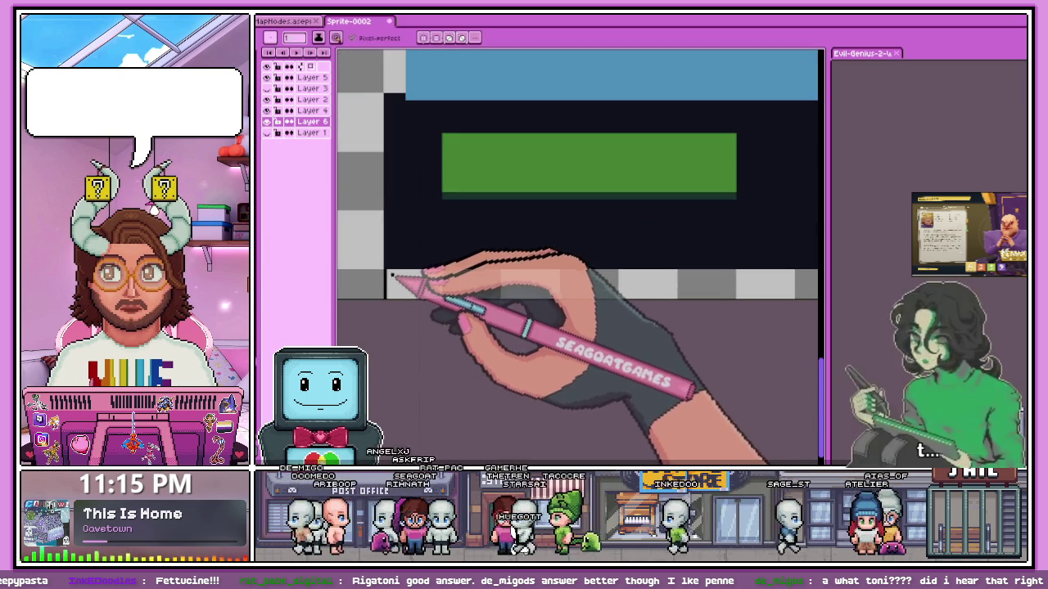
{"action": "scroll", "coordinate": [391, 275], "scroll_direction": "up", "scroll_amount": 1}
{"action": "scroll", "coordinate": [391, 275], "scroll_direction": "up", "scroll_amount": 1}
{"action": "scroll", "coordinate": [401, 270], "scroll_direction": "down", "scroll_amount": 1}
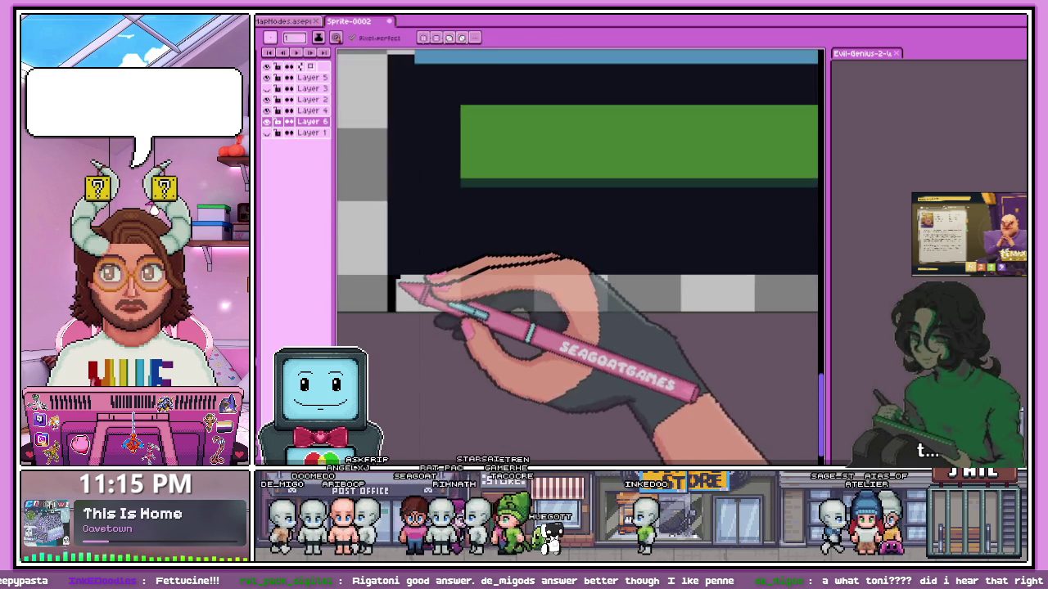
{"action": "scroll", "coordinate": [412, 262], "scroll_direction": "down", "scroll_amount": 2}
{"action": "scroll", "coordinate": [467, 283], "scroll_direction": "down", "scroll_amount": 2}
{"action": "scroll", "coordinate": [704, 289], "scroll_direction": "up", "scroll_amount": 3}
{"action": "scroll", "coordinate": [655, 266], "scroll_direction": "up", "scroll_amount": 1}
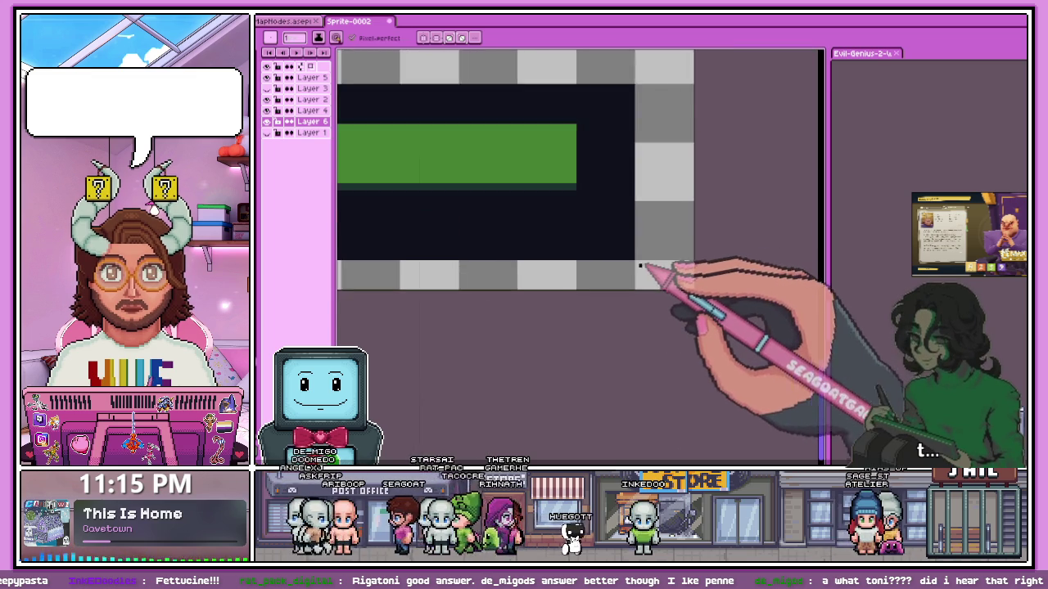
{"action": "scroll", "coordinate": [634, 261], "scroll_direction": "up", "scroll_amount": 2}
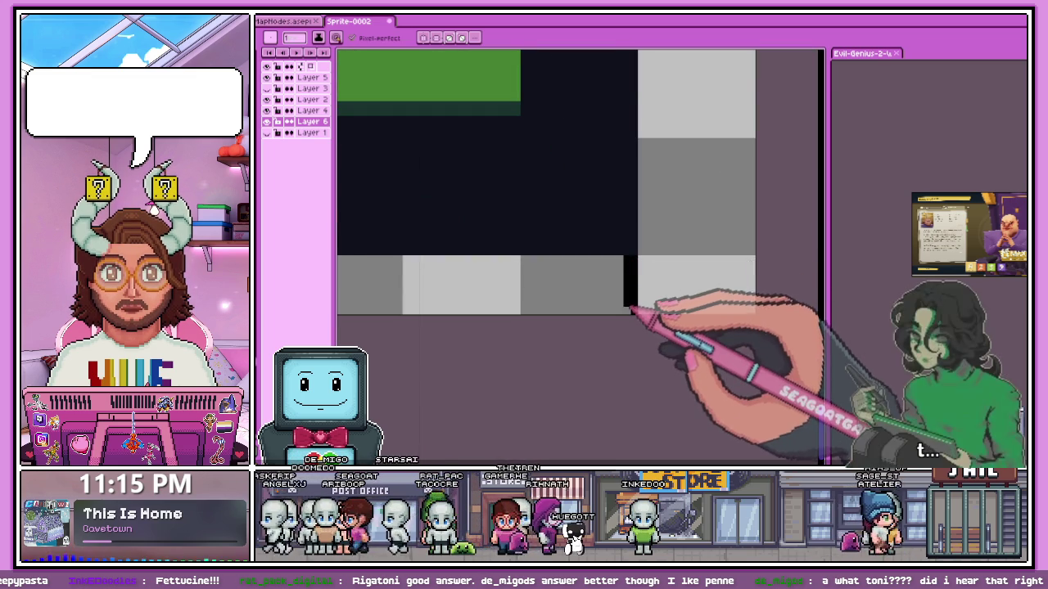
{"action": "scroll", "coordinate": [631, 305], "scroll_direction": "down", "scroll_amount": 1}
{"action": "scroll", "coordinate": [561, 290], "scroll_direction": "down", "scroll_amount": 1}
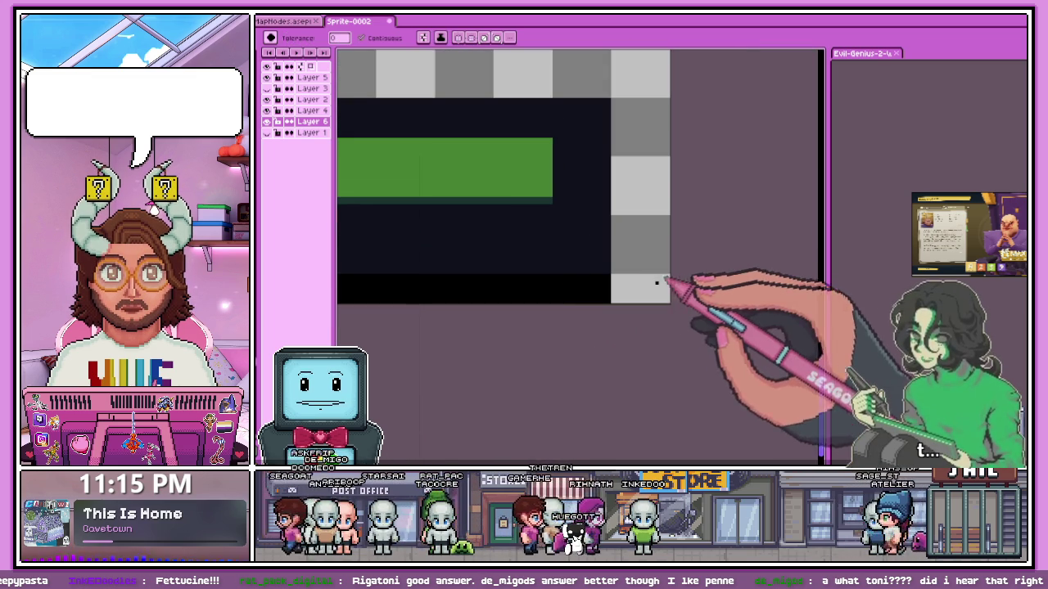
{"action": "scroll", "coordinate": [578, 234], "scroll_direction": "down", "scroll_amount": 1}
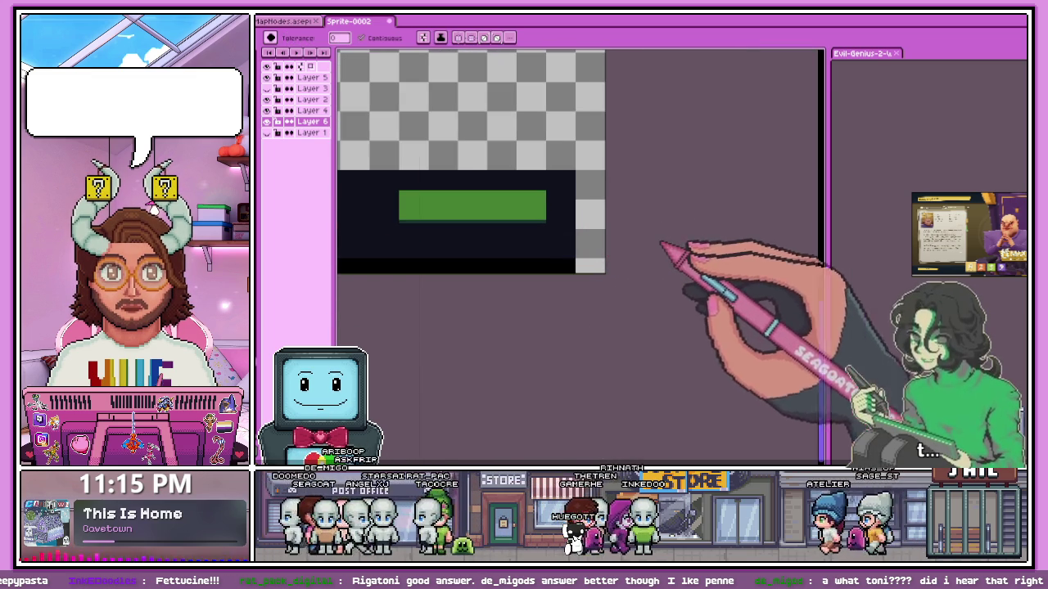
{"action": "scroll", "coordinate": [587, 279], "scroll_direction": "up", "scroll_amount": 1}
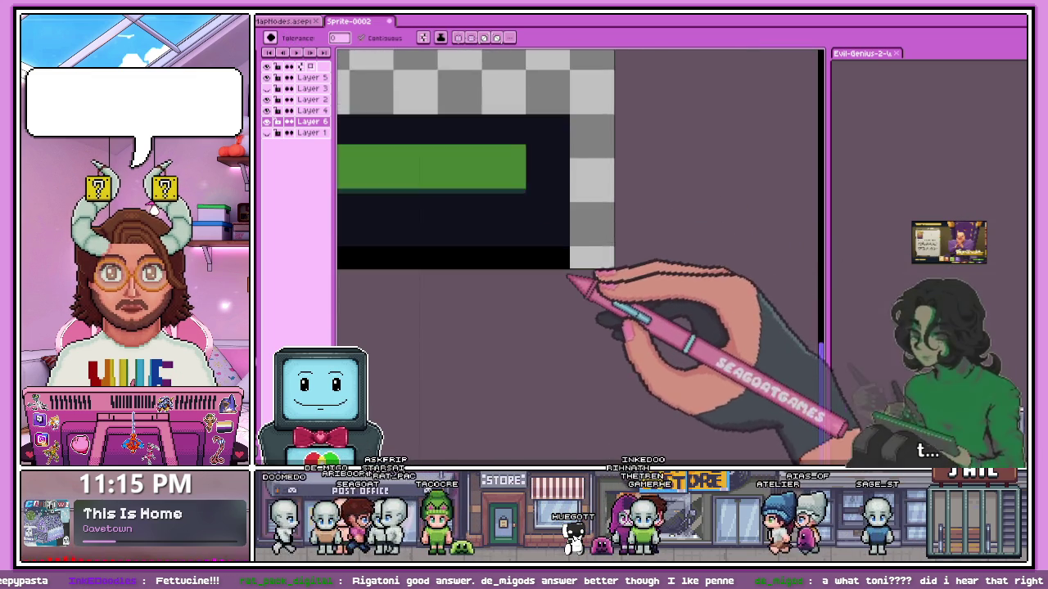
{"action": "scroll", "coordinate": [570, 244], "scroll_direction": "up", "scroll_amount": 1}
{"action": "key", "text": "alt"}
{"action": "scroll", "coordinate": [577, 209], "scroll_direction": "up", "scroll_amount": 1}
{"action": "key", "text": "b"}
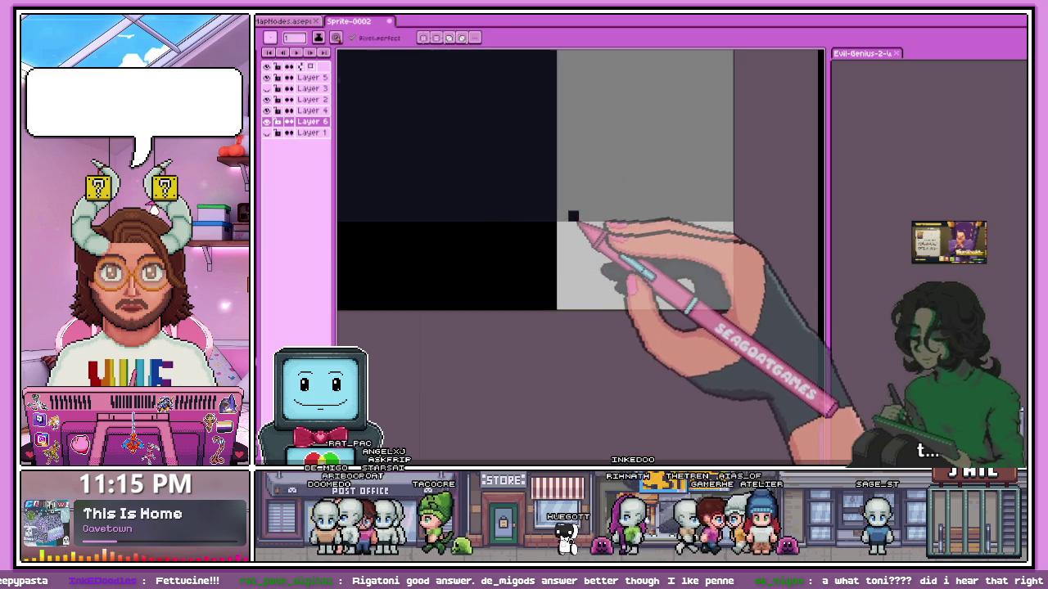
{"action": "scroll", "coordinate": [573, 213], "scroll_direction": "down", "scroll_amount": 3}
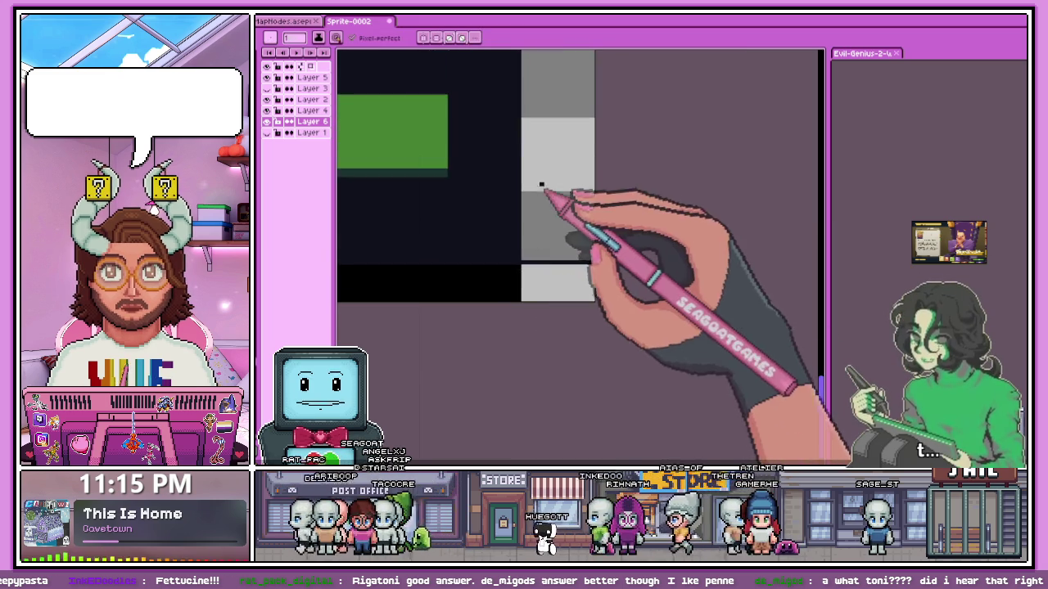
{"action": "scroll", "coordinate": [536, 99], "scroll_direction": "up", "scroll_amount": 2}
{"action": "left_click_drag", "start_coordinate": [534, 103], "coordinate": [643, 102]}
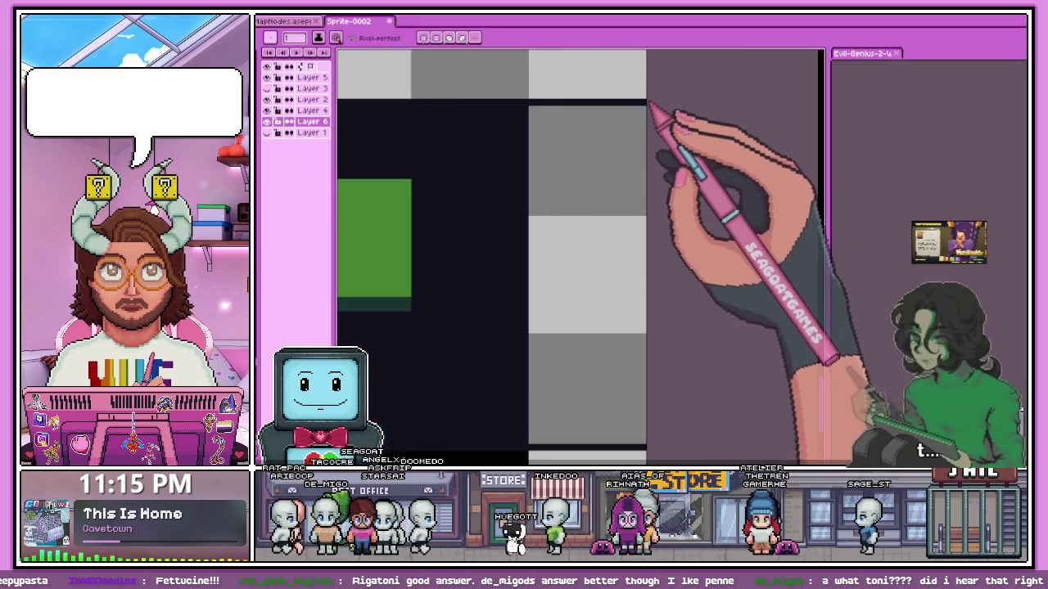
Fill the enclosed bottom gap with the dark colour using the Paint Bucket.
{"action": "scroll", "coordinate": [596, 164], "scroll_direction": "down", "scroll_amount": 2}
{"action": "key", "text": "g"}
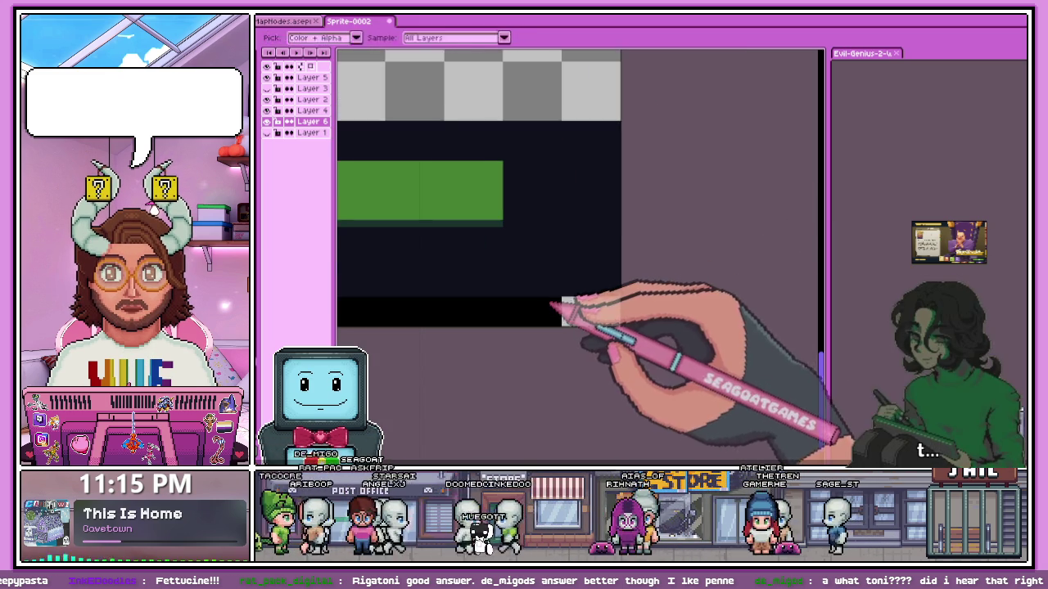
{"action": "left_click", "coordinate": [559, 303]}
{"action": "scroll", "coordinate": [559, 303], "scroll_direction": "up", "scroll_amount": 2}
{"action": "scroll", "coordinate": [575, 304], "scroll_direction": "down", "scroll_amount": 2}
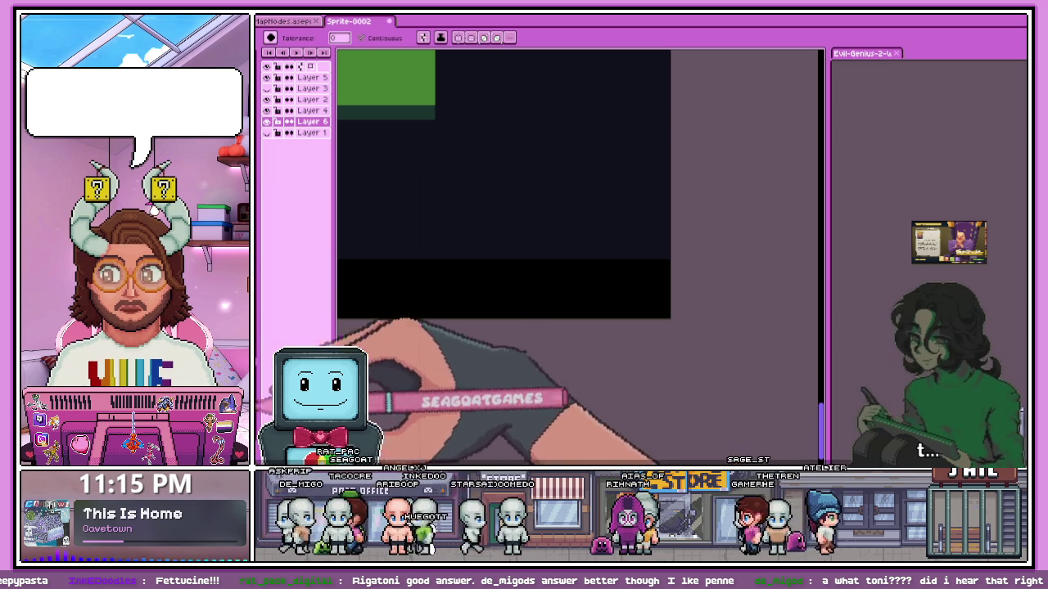
{"action": "scroll", "coordinate": [480, 290], "scroll_direction": "up", "scroll_amount": 1}
{"action": "scroll", "coordinate": [523, 291], "scroll_direction": "down", "scroll_amount": 1}
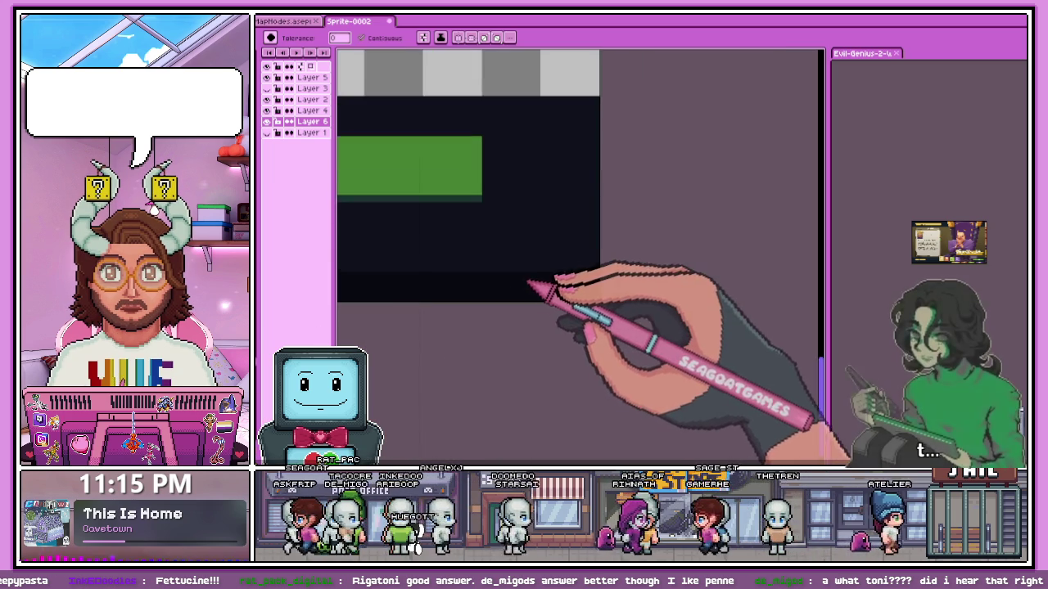
{"action": "scroll", "coordinate": [496, 301], "scroll_direction": "down", "scroll_amount": 1}
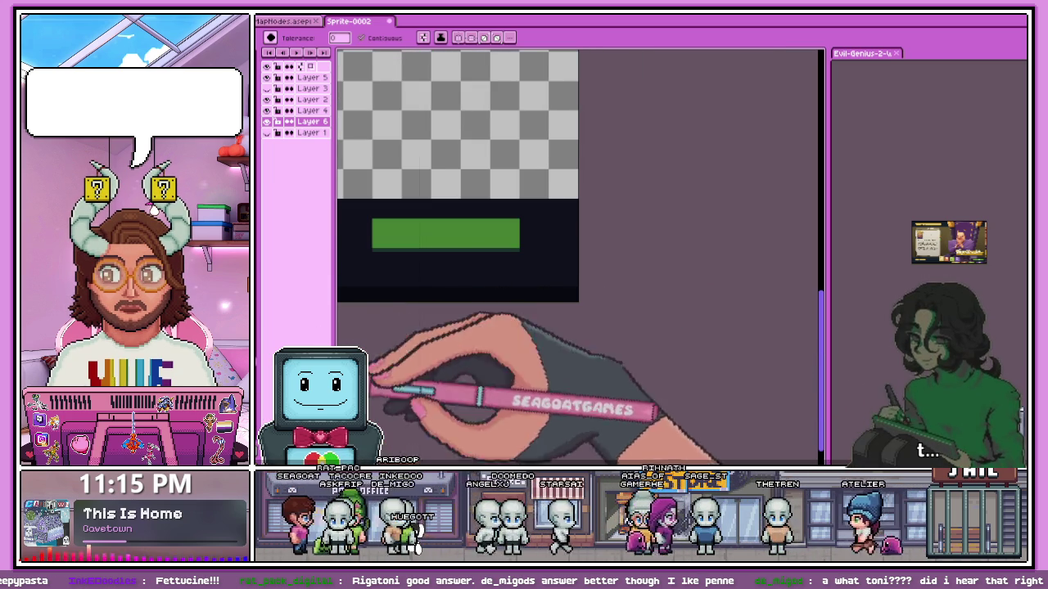
{"action": "scroll", "coordinate": [507, 311], "scroll_direction": "down", "scroll_amount": 1}
{"action": "scroll", "coordinate": [393, 298], "scroll_direction": "down", "scroll_amount": 1}
Sample the dark frame colour and fill the grey column with it.
{"action": "scroll", "coordinate": [360, 293], "scroll_direction": "up", "scroll_amount": 1}
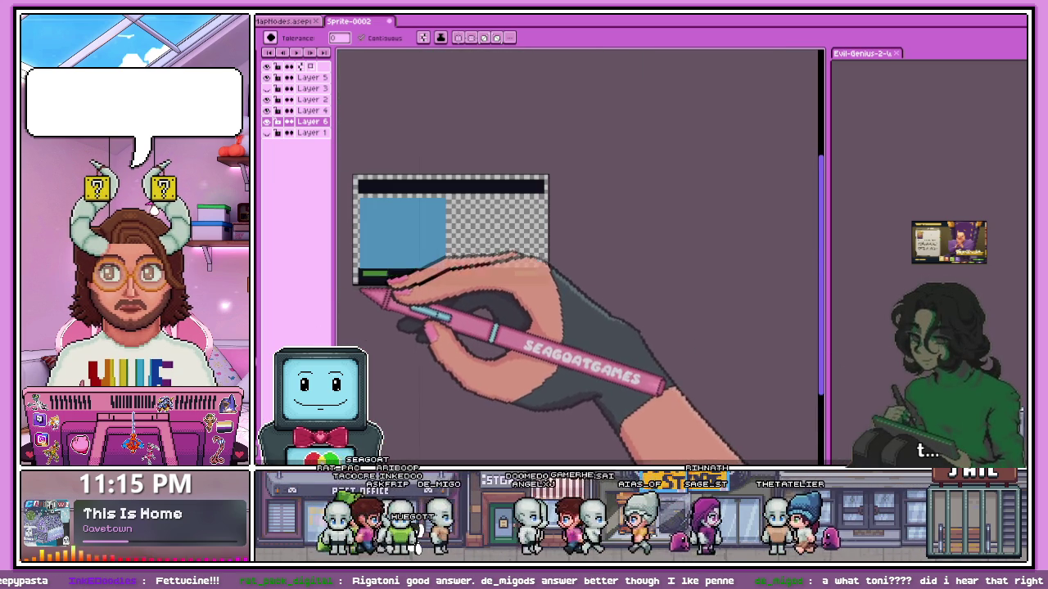
{"action": "scroll", "coordinate": [385, 282], "scroll_direction": "up", "scroll_amount": 1}
{"action": "scroll", "coordinate": [397, 272], "scroll_direction": "down", "scroll_amount": 2}
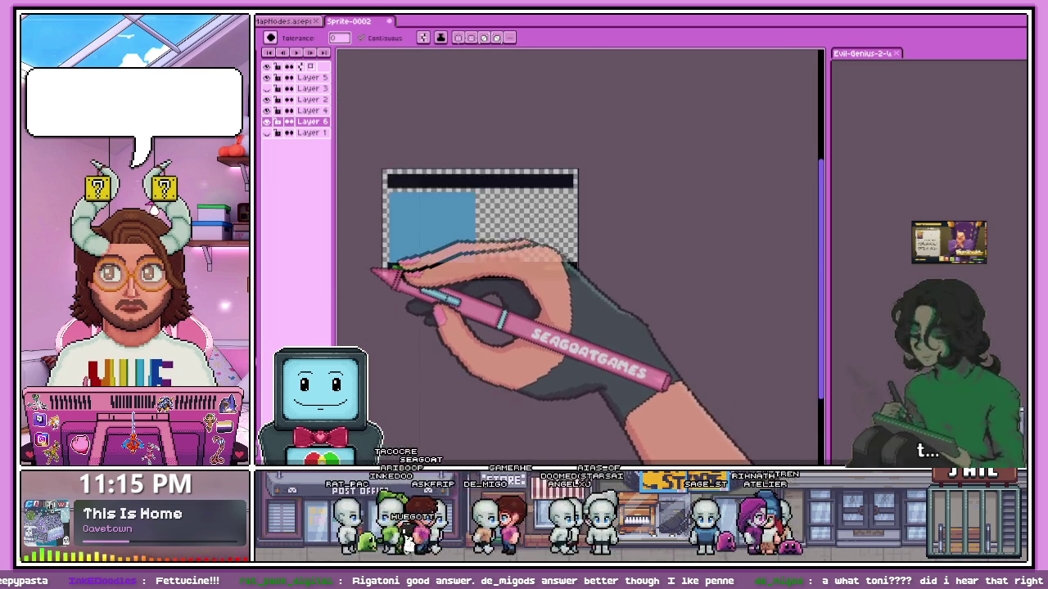
{"action": "scroll", "coordinate": [393, 283], "scroll_direction": "up", "scroll_amount": 3}
{"action": "scroll", "coordinate": [434, 270], "scroll_direction": "up", "scroll_amount": 2}
{"action": "scroll", "coordinate": [444, 283], "scroll_direction": "up", "scroll_amount": 1}
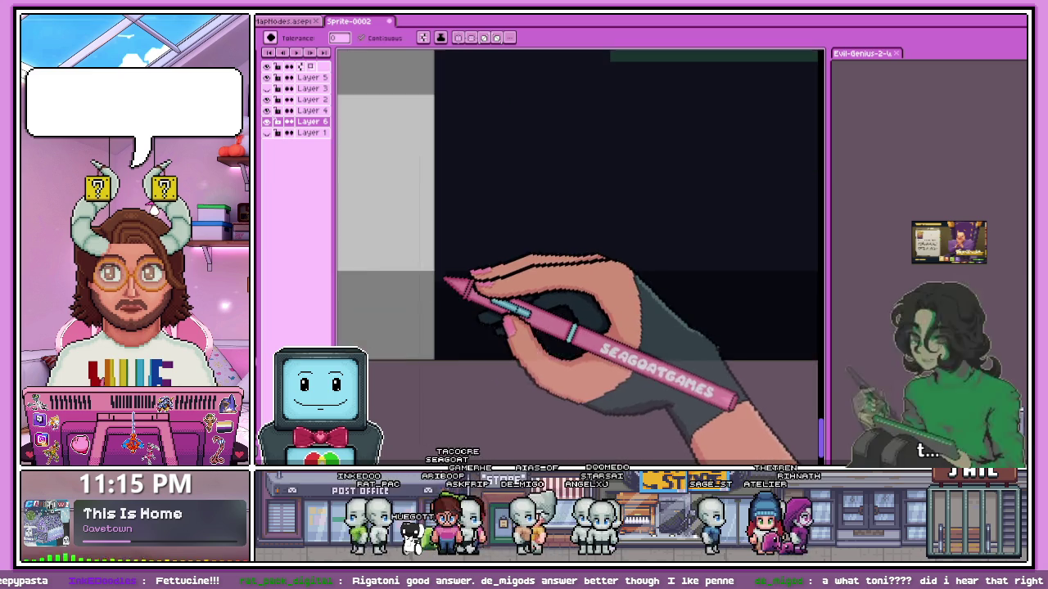
{"action": "scroll", "coordinate": [434, 276], "scroll_direction": "up", "scroll_amount": 1}
{"action": "scroll", "coordinate": [462, 278], "scroll_direction": "down", "scroll_amount": 3}
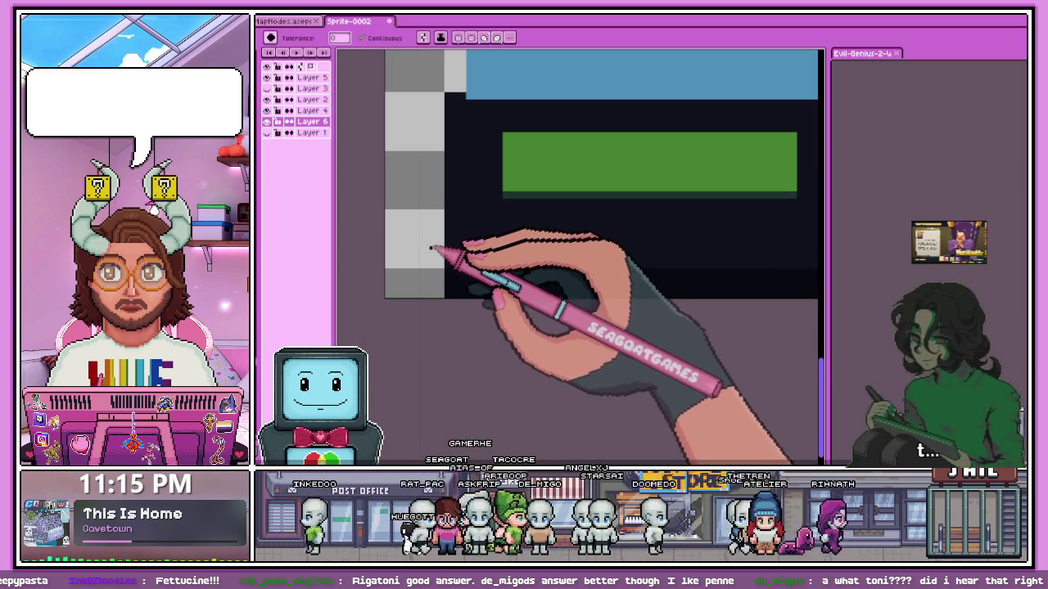
{"action": "scroll", "coordinate": [410, 266], "scroll_direction": "down", "scroll_amount": 1}
{"action": "scroll", "coordinate": [446, 285], "scroll_direction": "up", "scroll_amount": 2}
{"action": "scroll", "coordinate": [450, 281], "scroll_direction": "up", "scroll_amount": 1}
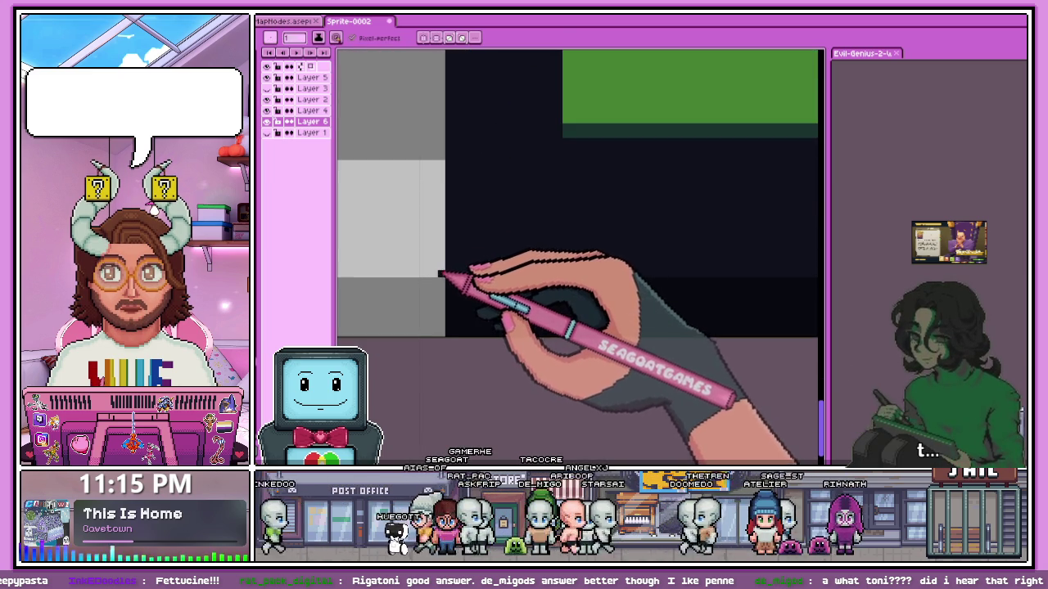
{"action": "scroll", "coordinate": [475, 276], "scroll_direction": "down", "scroll_amount": 1}
{"action": "scroll", "coordinate": [414, 277], "scroll_direction": "up", "scroll_amount": 1}
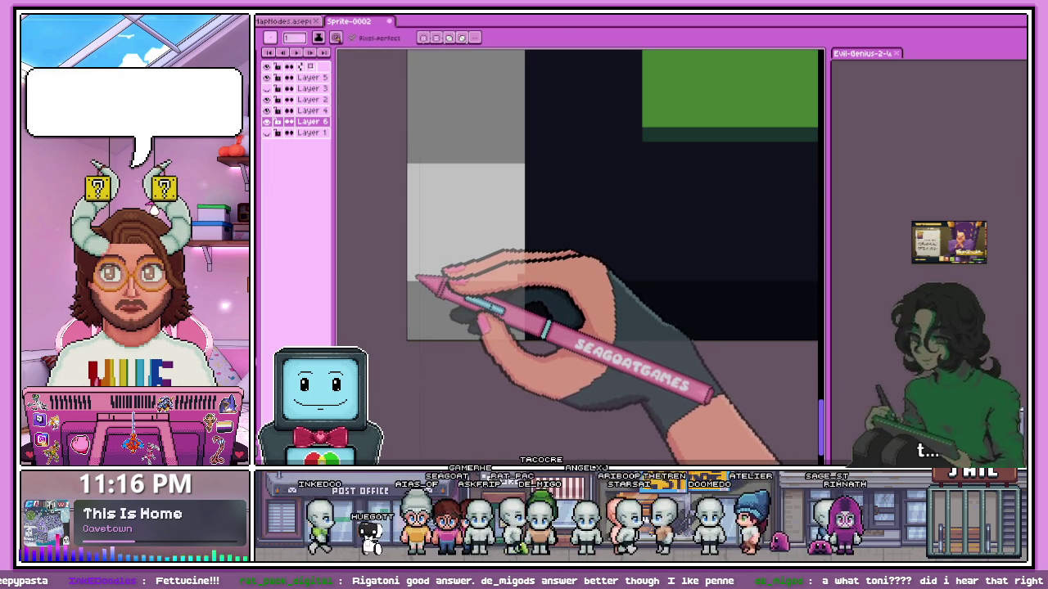
{"action": "scroll", "coordinate": [422, 291], "scroll_direction": "down", "scroll_amount": 2}
{"action": "scroll", "coordinate": [481, 103], "scroll_direction": "up", "scroll_amount": 1}
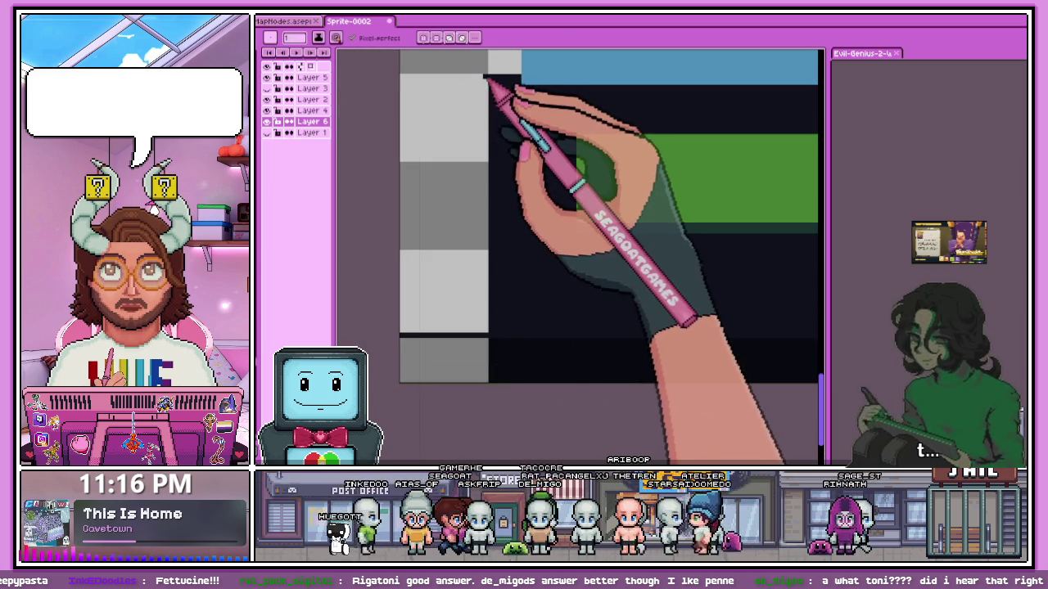
{"action": "key", "text": "alt"}
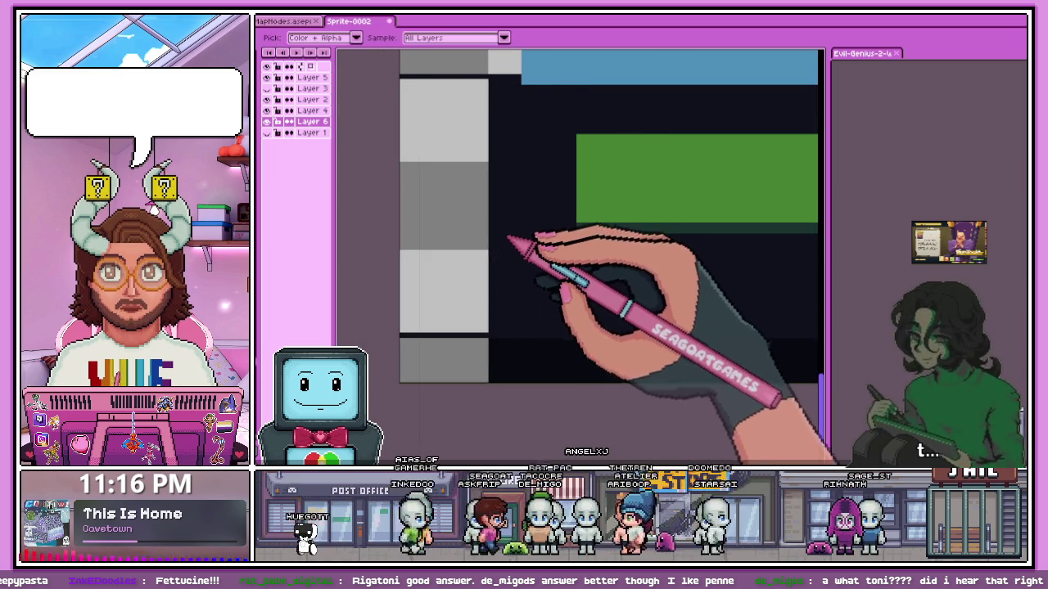
{"action": "left_click", "coordinate": [468, 241]}
{"action": "scroll", "coordinate": [468, 242], "scroll_direction": "down", "scroll_amount": 2}
Fill the light-grey block with the same dark colour.
{"action": "key", "text": "b"}
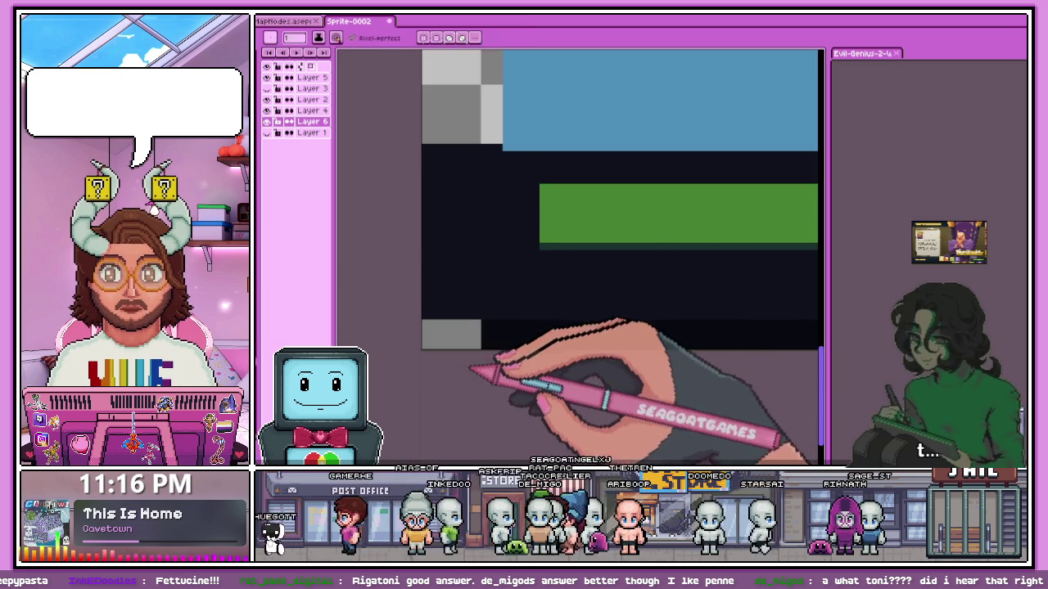
{"action": "scroll", "coordinate": [422, 321], "scroll_direction": "up", "scroll_amount": 2}
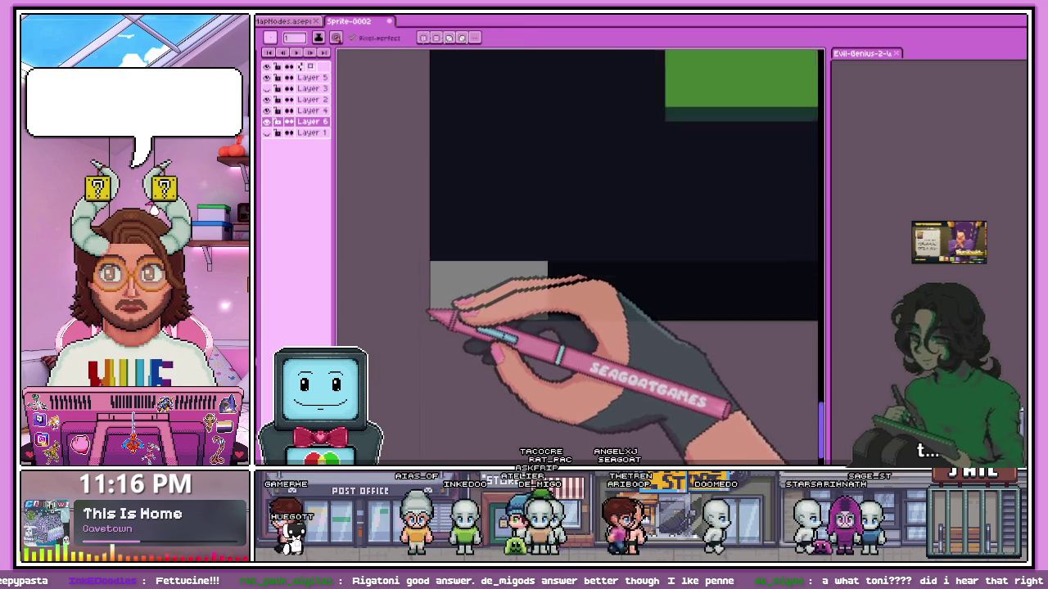
{"action": "scroll", "coordinate": [428, 304], "scroll_direction": "up", "scroll_amount": 3}
{"action": "scroll", "coordinate": [450, 344], "scroll_direction": "down", "scroll_amount": 1}
{"action": "scroll", "coordinate": [446, 328], "scroll_direction": "down", "scroll_amount": 2}
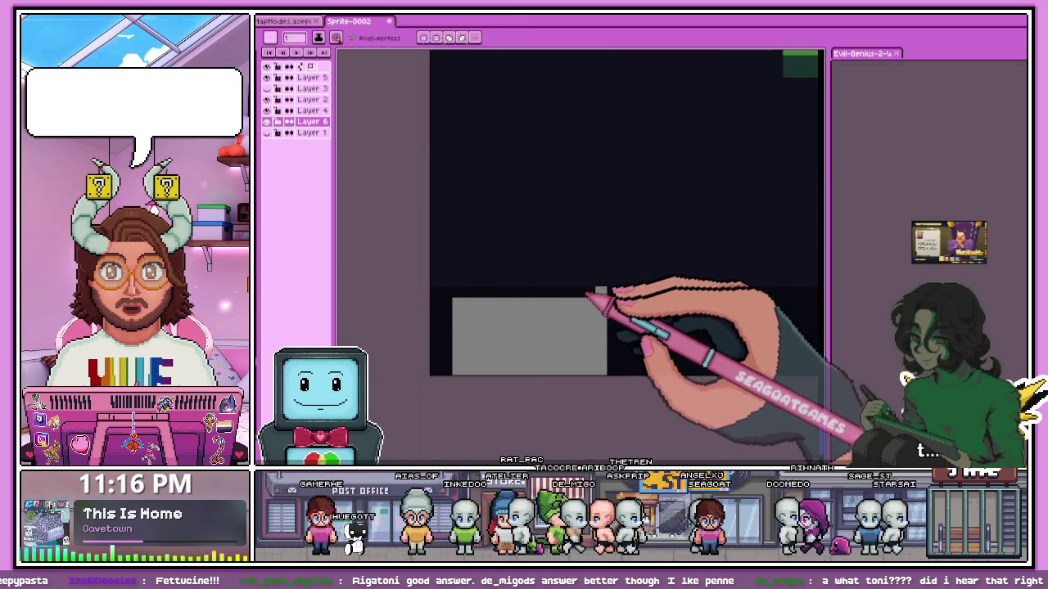
{"action": "scroll", "coordinate": [346, 266], "scroll_direction": "up", "scroll_amount": 2}
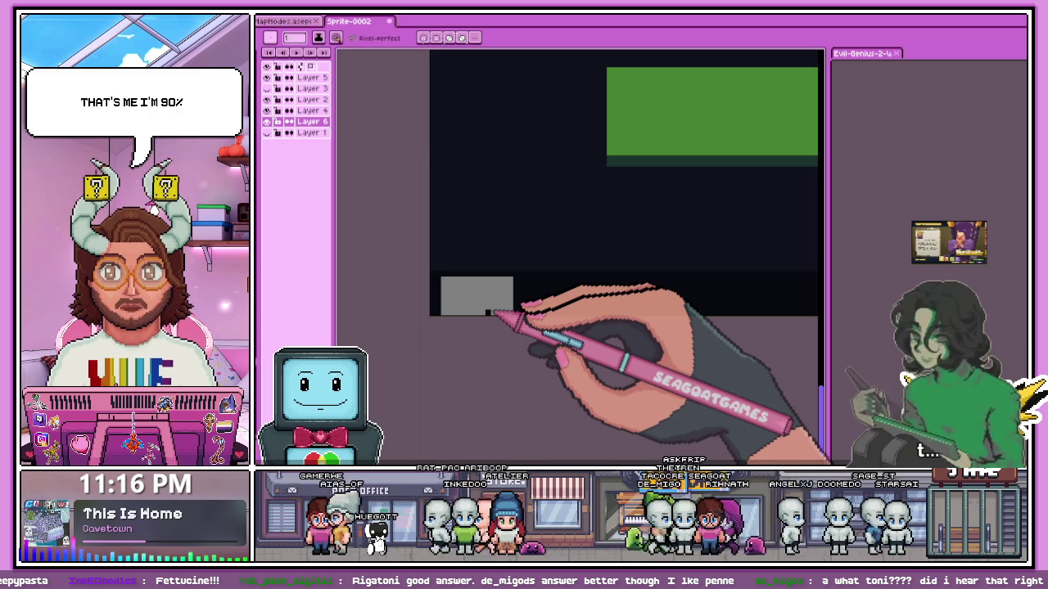
{"action": "key", "text": "g"}
{"action": "left_click", "coordinate": [477, 296]}
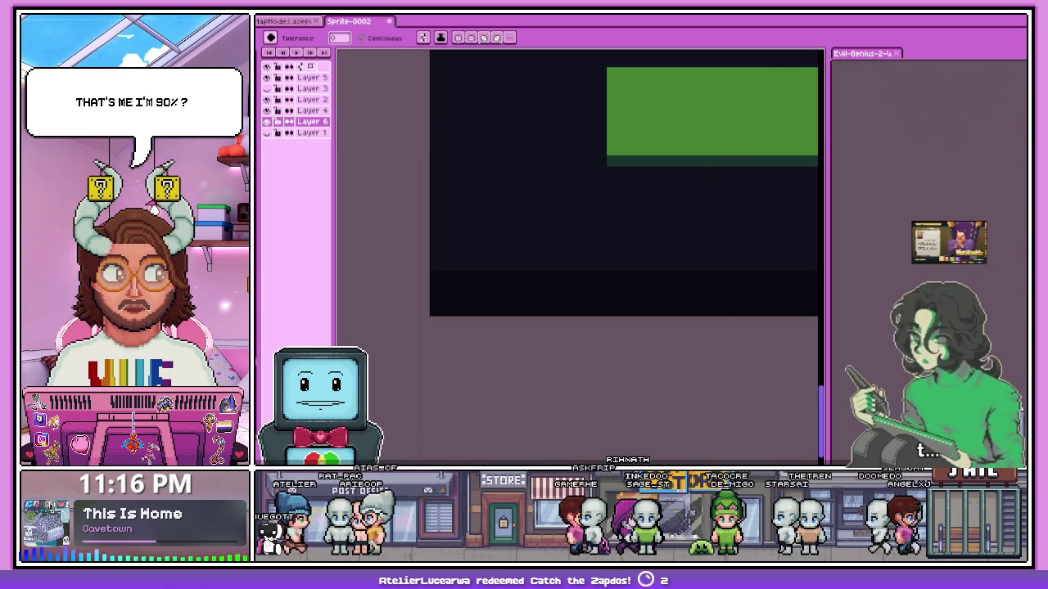
{"action": "scroll", "coordinate": [420, 286], "scroll_direction": "down", "scroll_amount": 2}
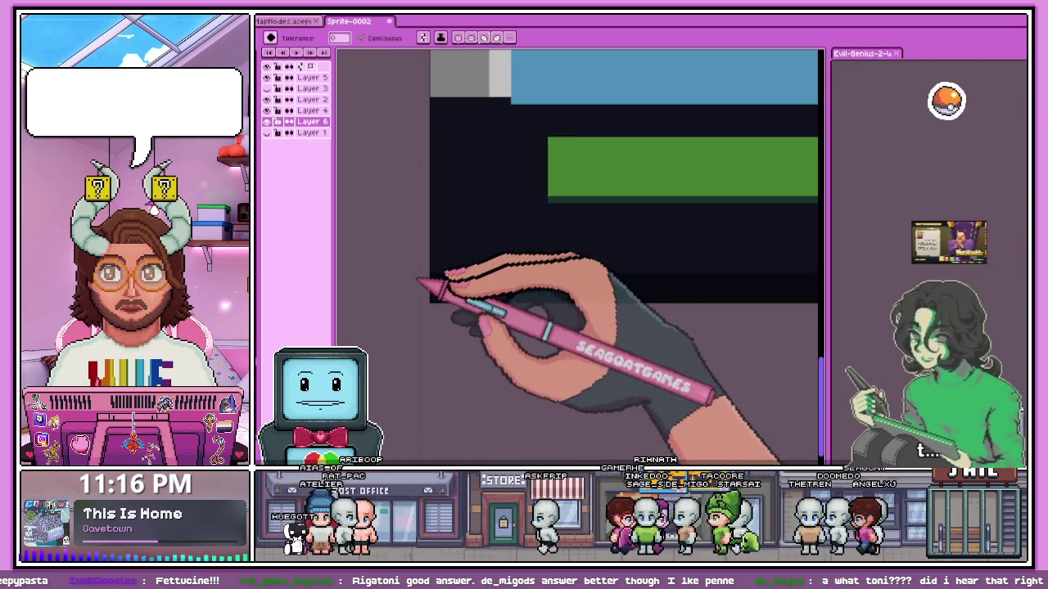
Draw dark pixels along the black bar's top edge out to the sprite's right edge.
{"action": "scroll", "coordinate": [463, 280], "scroll_direction": "down", "scroll_amount": 2}
{"action": "scroll", "coordinate": [486, 234], "scroll_direction": "down", "scroll_amount": 1}
{"action": "scroll", "coordinate": [586, 238], "scroll_direction": "down", "scroll_amount": 1}
{"action": "scroll", "coordinate": [480, 205], "scroll_direction": "up", "scroll_amount": 3}
{"action": "scroll", "coordinate": [496, 303], "scroll_direction": "up", "scroll_amount": 1}
{"action": "scroll", "coordinate": [508, 315], "scroll_direction": "up", "scroll_amount": 1}
{"action": "scroll", "coordinate": [501, 300], "scroll_direction": "down", "scroll_amount": 1}
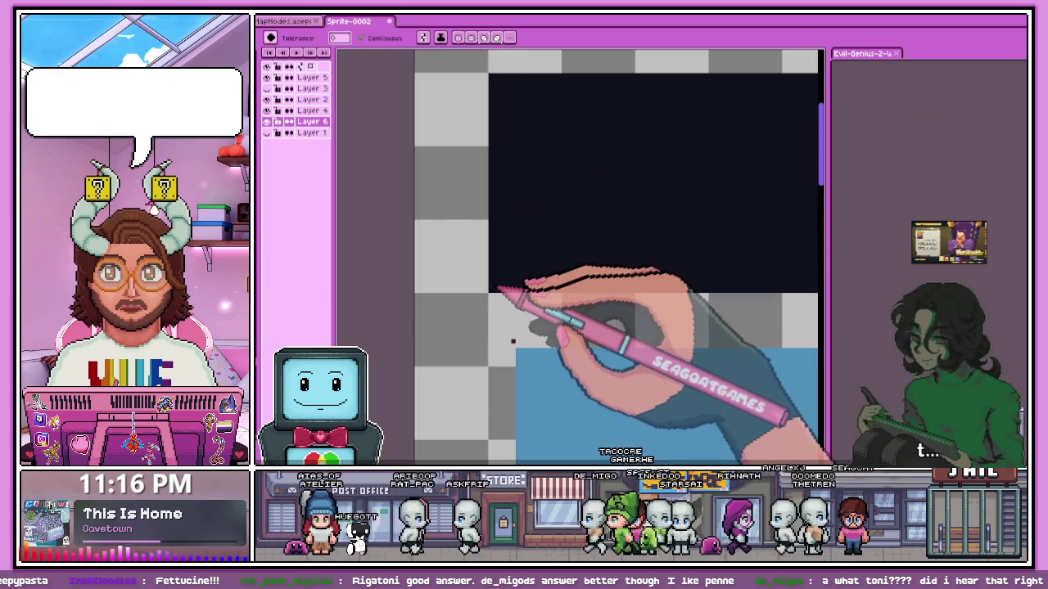
{"action": "scroll", "coordinate": [496, 287], "scroll_direction": "up", "scroll_amount": 1}
{"action": "key", "text": "b"}
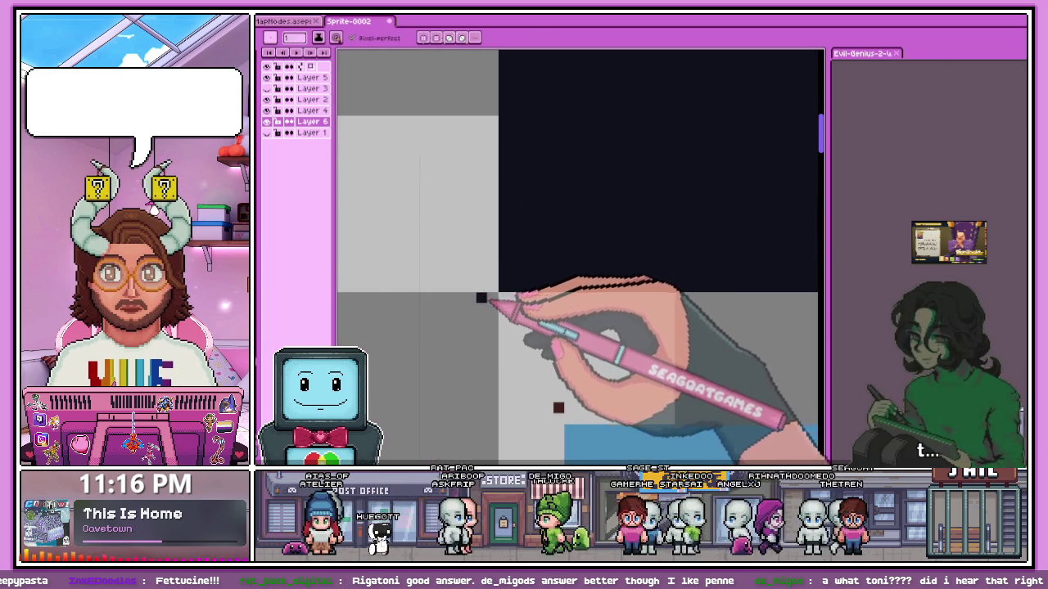
{"action": "scroll", "coordinate": [458, 283], "scroll_direction": "down", "scroll_amount": 2}
{"action": "scroll", "coordinate": [428, 273], "scroll_direction": "up", "scroll_amount": 1}
{"action": "scroll", "coordinate": [491, 301], "scroll_direction": "up", "scroll_amount": 1}
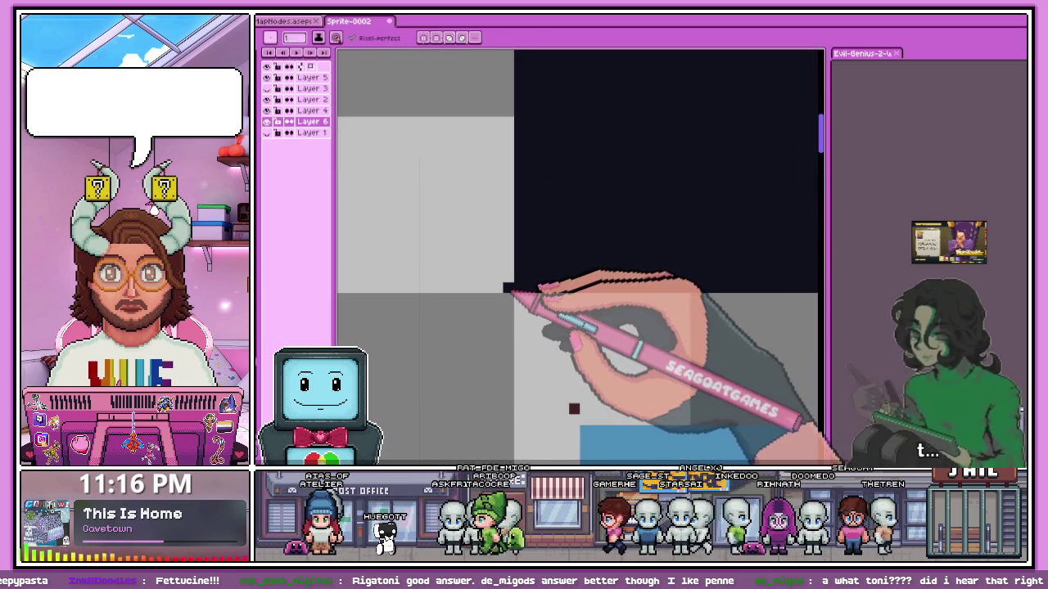
{"action": "scroll", "coordinate": [507, 295], "scroll_direction": "down", "scroll_amount": 1}
{"action": "scroll", "coordinate": [420, 277], "scroll_direction": "up", "scroll_amount": 1}
{"action": "scroll", "coordinate": [460, 224], "scroll_direction": "down", "scroll_amount": 2}
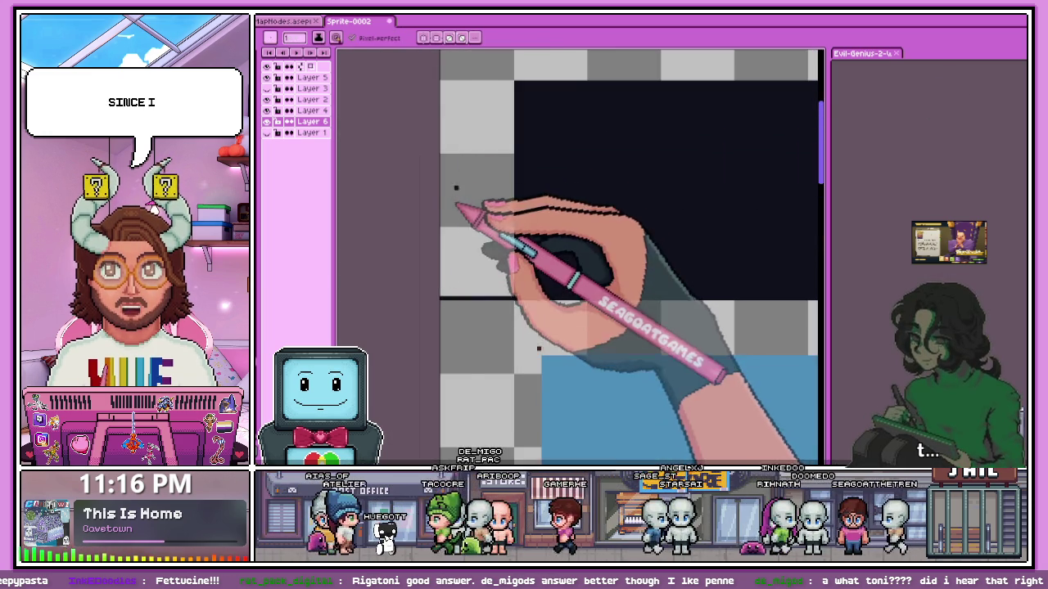
{"action": "scroll", "coordinate": [466, 212], "scroll_direction": "down", "scroll_amount": 1}
{"action": "scroll", "coordinate": [480, 112], "scroll_direction": "up", "scroll_amount": 2}
{"action": "scroll", "coordinate": [501, 152], "scroll_direction": "up", "scroll_amount": 2}
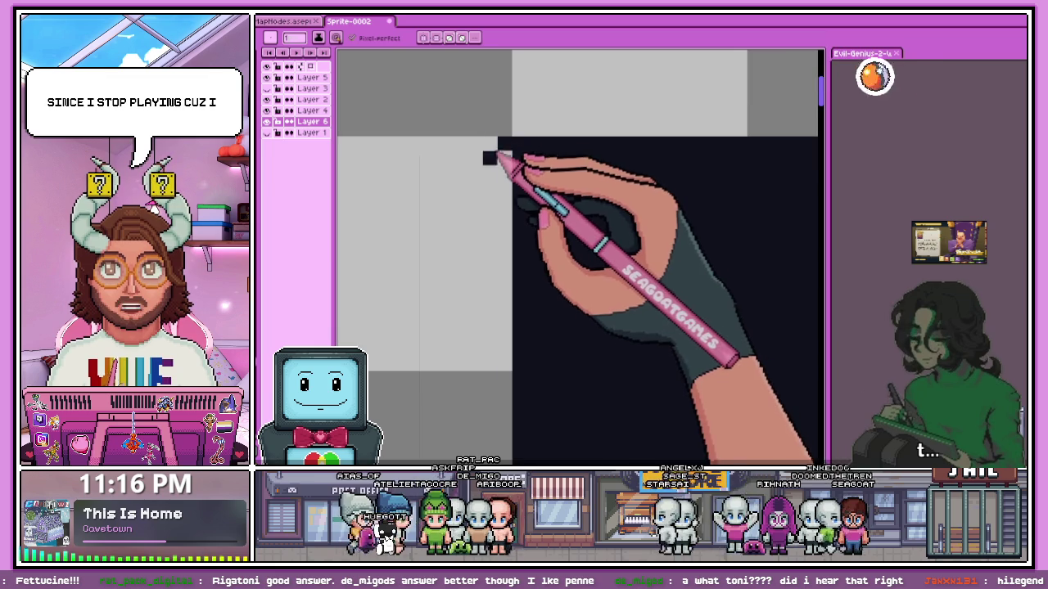
{"action": "scroll", "coordinate": [491, 188], "scroll_direction": "down", "scroll_amount": 1}
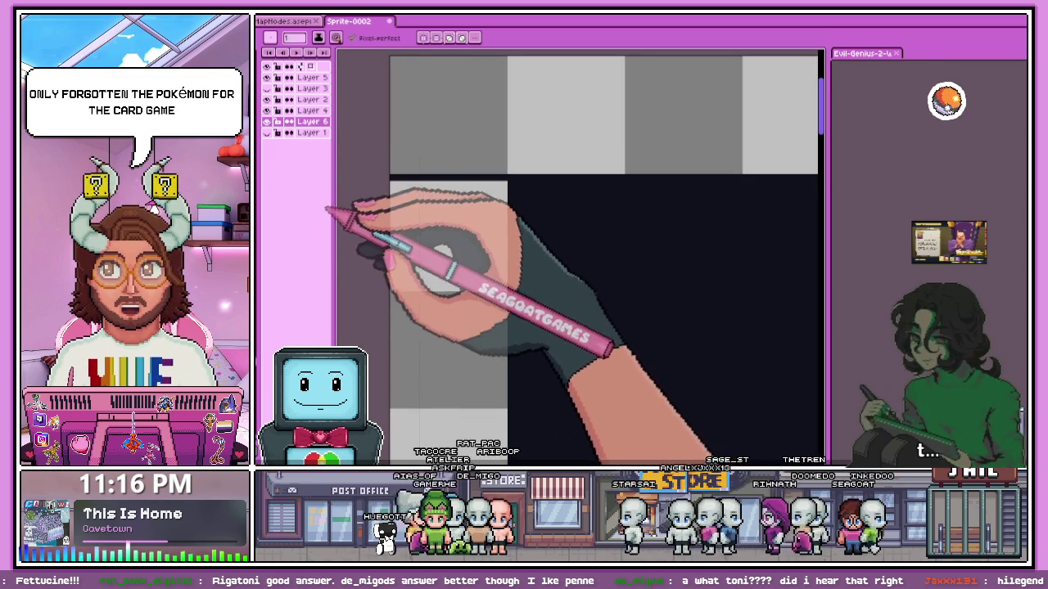
{"action": "scroll", "coordinate": [386, 206], "scroll_direction": "down", "scroll_amount": 1}
{"action": "scroll", "coordinate": [402, 218], "scroll_direction": "down", "scroll_amount": 2}
{"action": "scroll", "coordinate": [679, 234], "scroll_direction": "up", "scroll_amount": 2}
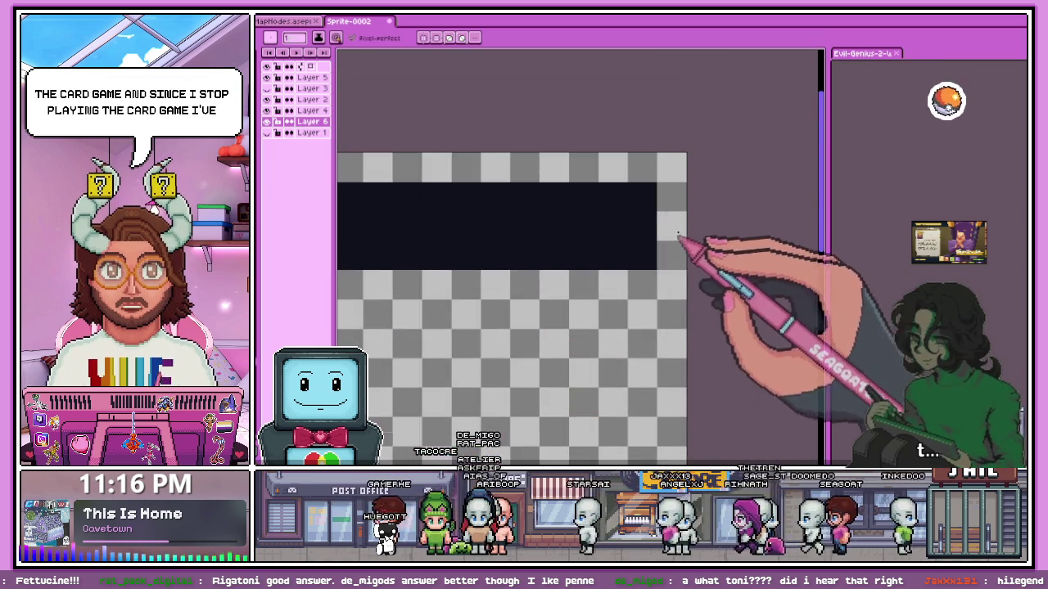
{"action": "scroll", "coordinate": [641, 140], "scroll_direction": "up", "scroll_amount": 2}
{"action": "scroll", "coordinate": [434, 205], "scroll_direction": "down", "scroll_amount": 1}
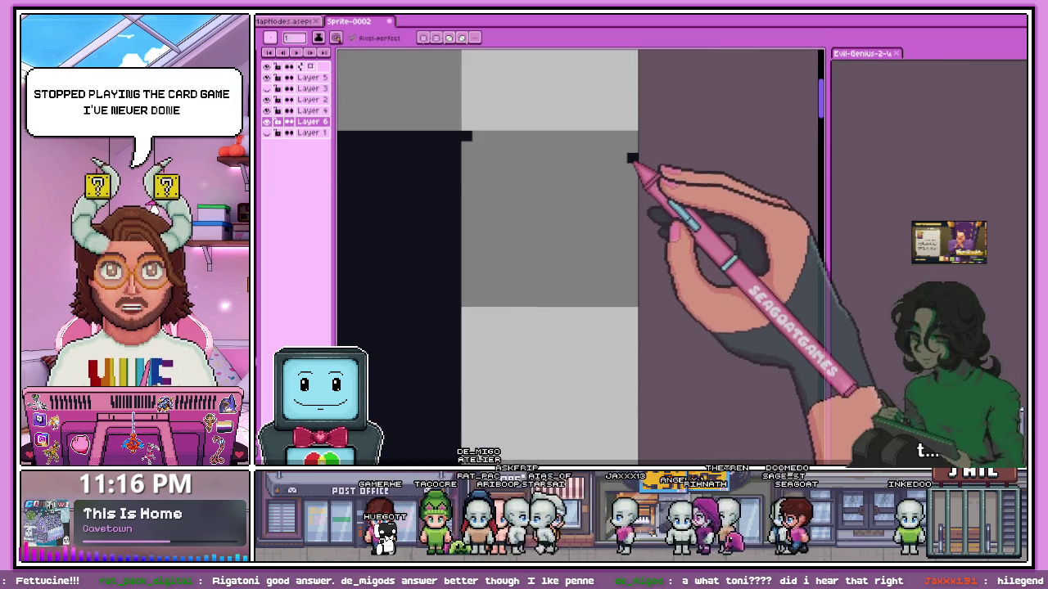
{"action": "left_click_drag", "start_coordinate": [570, 149], "coordinate": [651, 150]}
{"action": "scroll", "coordinate": [492, 399], "scroll_direction": "up", "scroll_amount": 2}
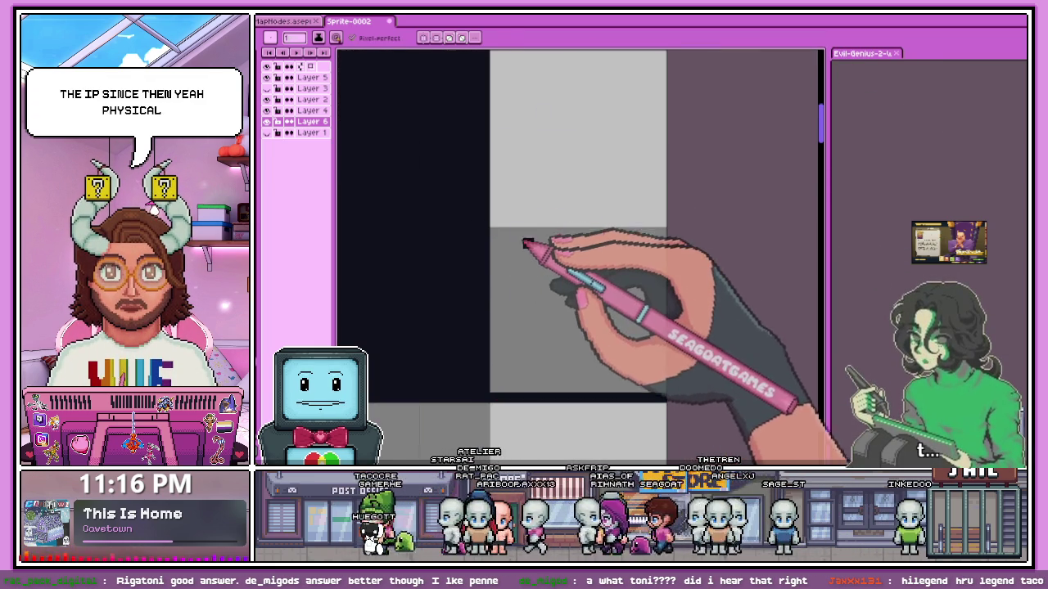
Switch between the Paint Bucket and eyedropper while inspecting the extended top border.
{"action": "key", "text": "g"}
{"action": "scroll", "coordinate": [491, 233], "scroll_direction": "down", "scroll_amount": 2}
{"action": "scroll", "coordinate": [573, 262], "scroll_direction": "down", "scroll_amount": 3}
{"action": "scroll", "coordinate": [573, 262], "scroll_direction": "down", "scroll_amount": 1}
{"action": "scroll", "coordinate": [491, 237], "scroll_direction": "up", "scroll_amount": 1}
{"action": "scroll", "coordinate": [410, 241], "scroll_direction": "up", "scroll_amount": 2}
{"action": "scroll", "coordinate": [413, 225], "scroll_direction": "down", "scroll_amount": 2}
{"action": "scroll", "coordinate": [426, 410], "scroll_direction": "up", "scroll_amount": 2}
{"action": "key", "text": "i"}
{"action": "scroll", "coordinate": [410, 319], "scroll_direction": "up", "scroll_amount": 2}
{"action": "key", "text": "g"}
{"action": "scroll", "coordinate": [422, 315], "scroll_direction": "down", "scroll_amount": 2}
{"action": "scroll", "coordinate": [432, 326], "scroll_direction": "down", "scroll_amount": 3}
{"action": "scroll", "coordinate": [409, 238], "scroll_direction": "down", "scroll_amount": 1}
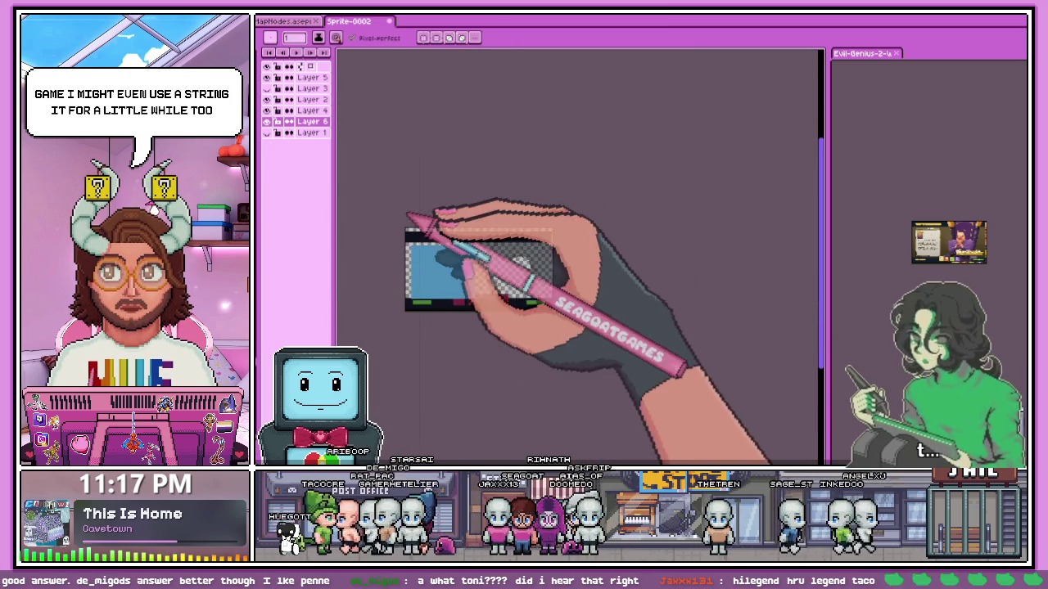
{"action": "scroll", "coordinate": [409, 220], "scroll_direction": "up", "scroll_amount": 2}
{"action": "scroll", "coordinate": [402, 253], "scroll_direction": "up", "scroll_amount": 1}
{"action": "scroll", "coordinate": [405, 278], "scroll_direction": "up", "scroll_amount": 2}
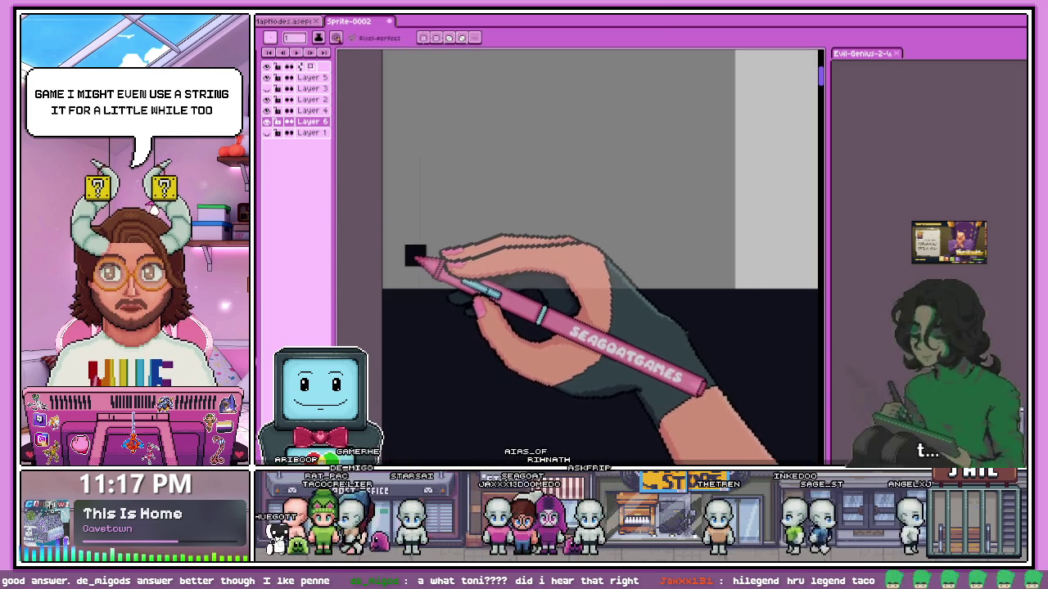
{"action": "scroll", "coordinate": [396, 273], "scroll_direction": "down", "scroll_amount": 2}
{"action": "scroll", "coordinate": [410, 225], "scroll_direction": "up", "scroll_amount": 1}
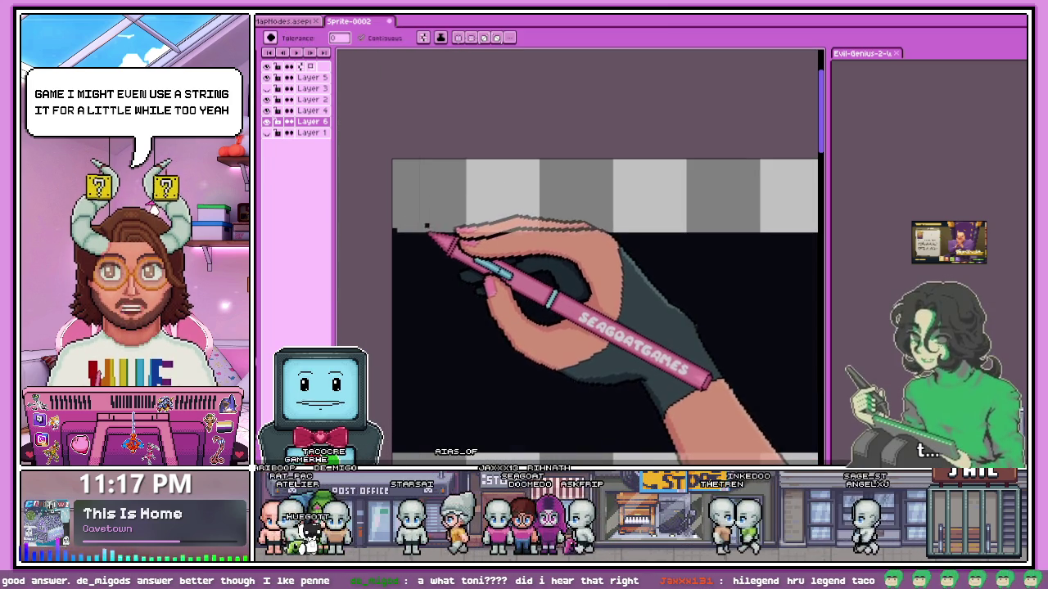
Zoom around the canvas and paint-bucket the transparent area on Layer 6 slate grey.
{"action": "scroll", "coordinate": [430, 238], "scroll_direction": "down", "scroll_amount": 1}
{"action": "scroll", "coordinate": [426, 233], "scroll_direction": "down", "scroll_amount": 2}
{"action": "scroll", "coordinate": [458, 262], "scroll_direction": "down", "scroll_amount": 2}
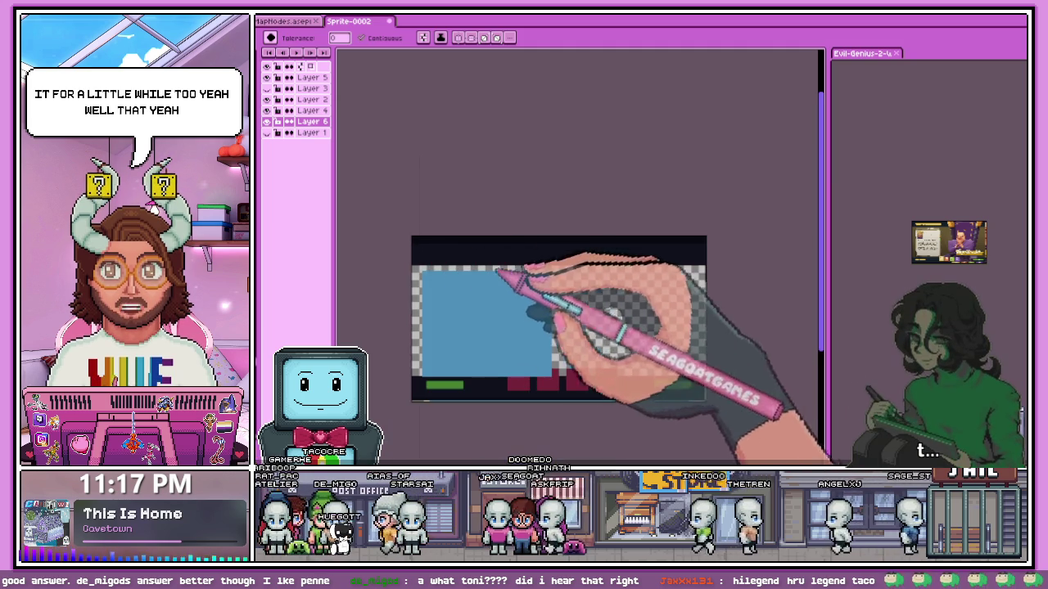
{"action": "scroll", "coordinate": [672, 348], "scroll_direction": "up", "scroll_amount": 1}
{"action": "scroll", "coordinate": [671, 265], "scroll_direction": "down", "scroll_amount": 3}
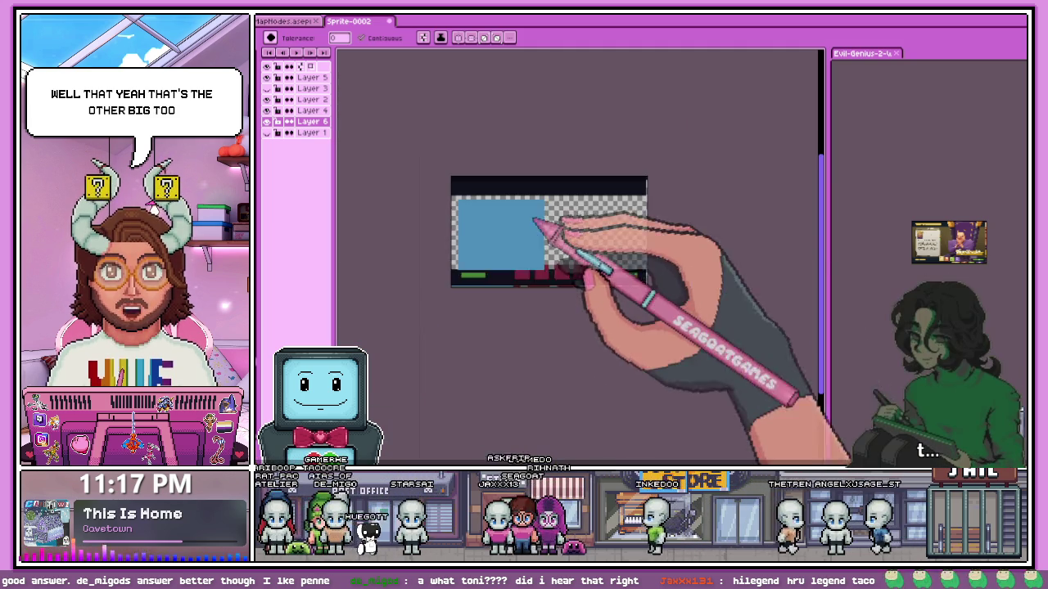
{"action": "scroll", "coordinate": [508, 233], "scroll_direction": "up", "scroll_amount": 2}
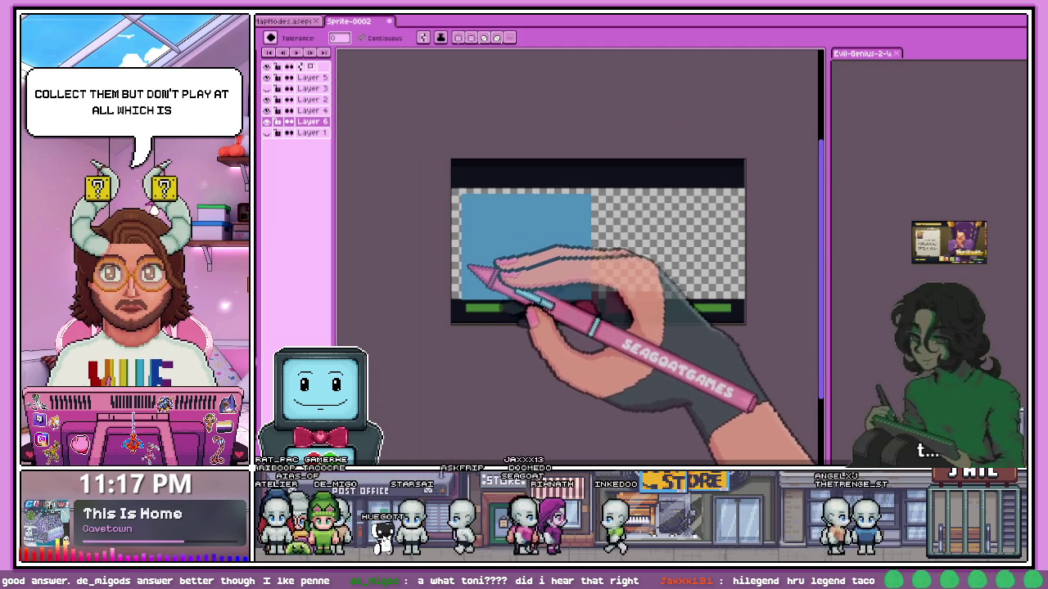
{"action": "scroll", "coordinate": [473, 217], "scroll_direction": "up", "scroll_amount": 1}
{"action": "scroll", "coordinate": [465, 187], "scroll_direction": "up", "scroll_amount": 1}
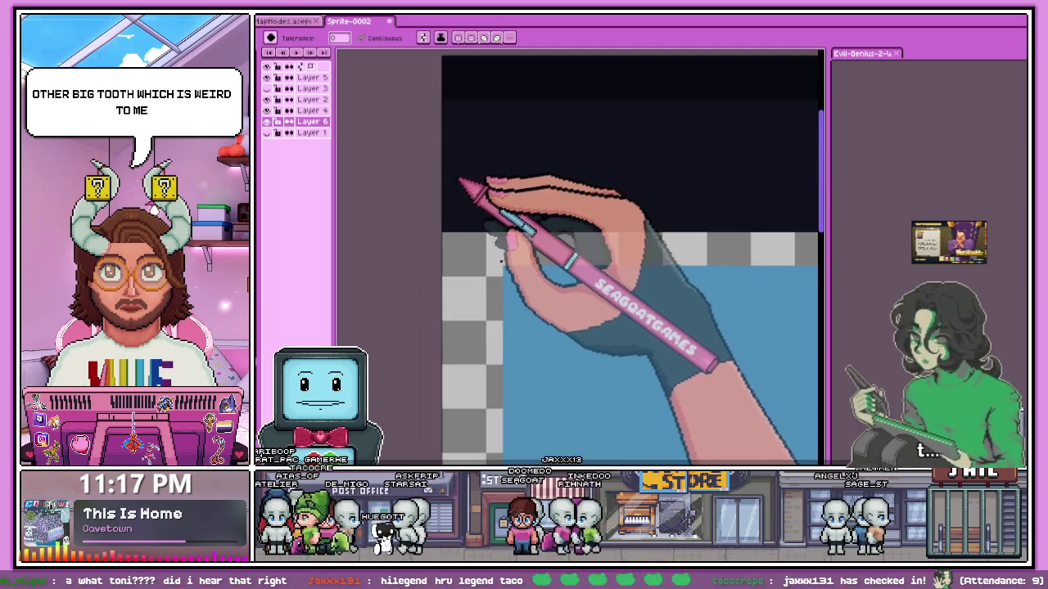
{"action": "scroll", "coordinate": [460, 201], "scroll_direction": "down", "scroll_amount": 3}
{"action": "scroll", "coordinate": [478, 212], "scroll_direction": "up", "scroll_amount": 1}
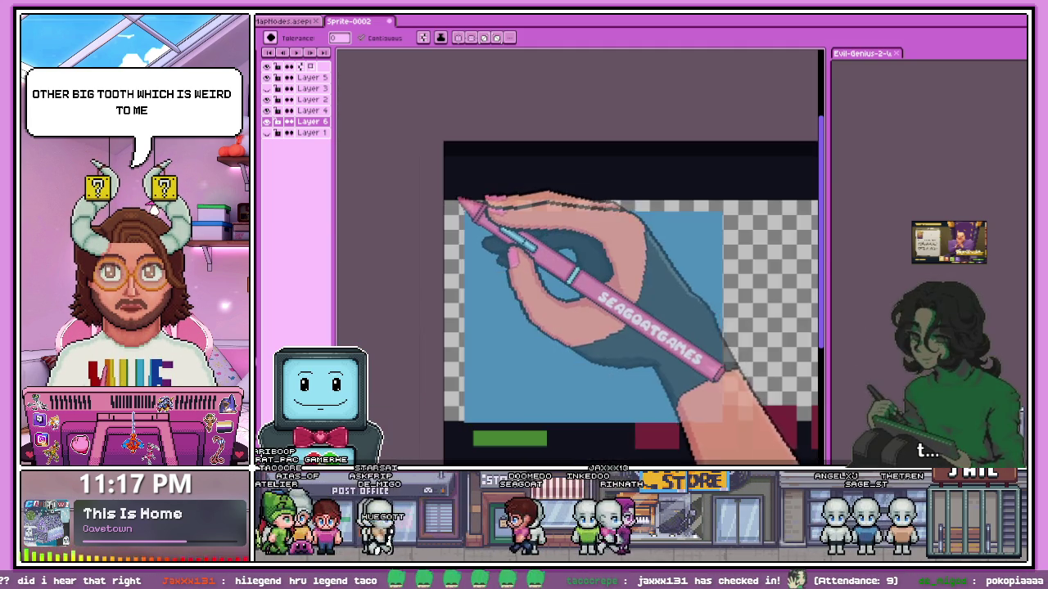
{"action": "scroll", "coordinate": [457, 252], "scroll_direction": "down", "scroll_amount": 1}
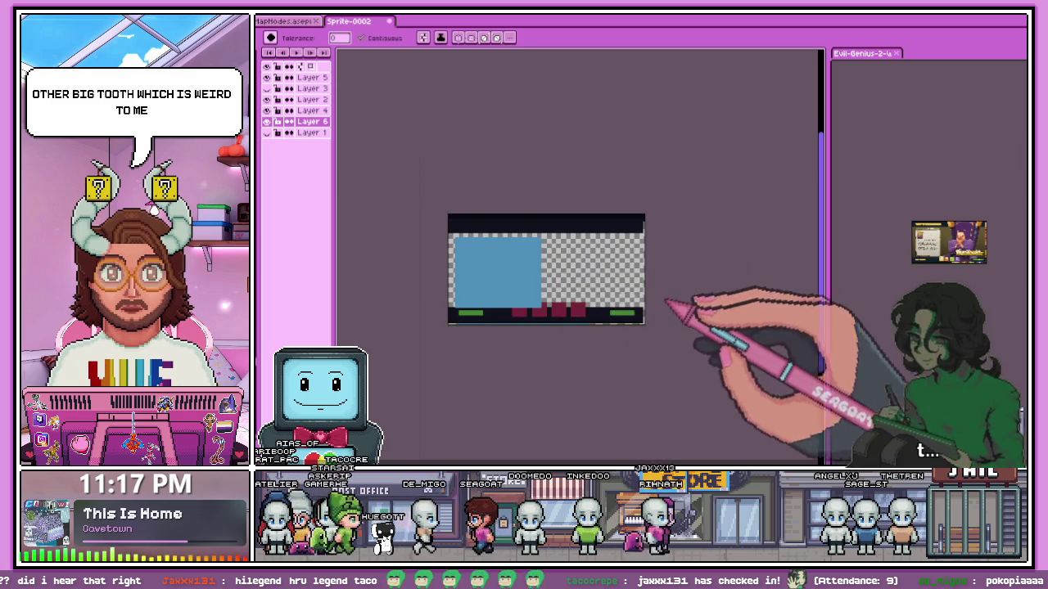
{"action": "scroll", "coordinate": [575, 290], "scroll_direction": "up", "scroll_amount": 1}
{"action": "scroll", "coordinate": [556, 296], "scroll_direction": "up", "scroll_amount": 1}
{"action": "scroll", "coordinate": [580, 304], "scroll_direction": "up", "scroll_amount": 1}
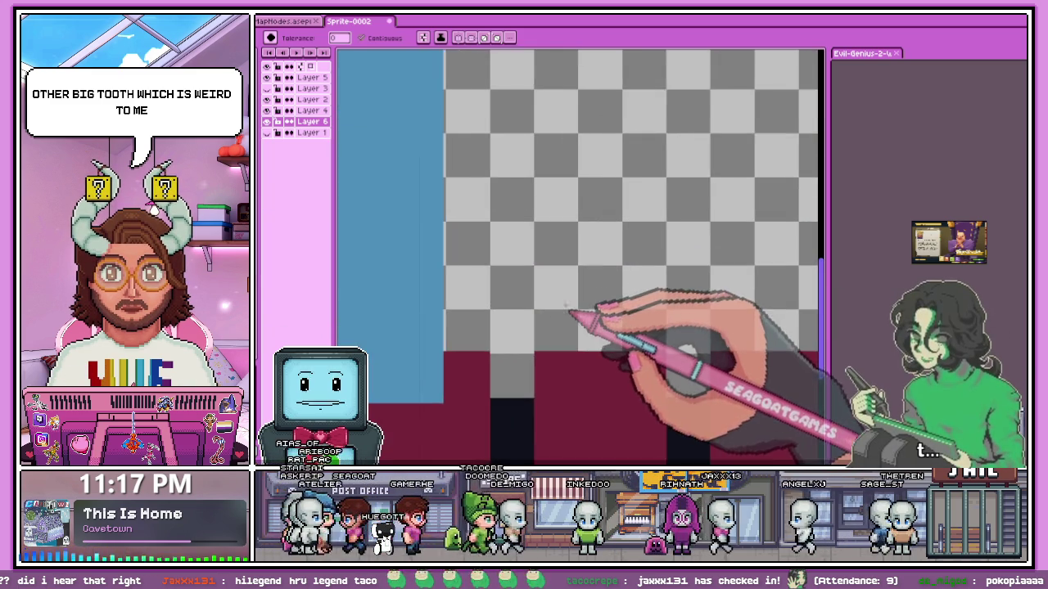
{"action": "scroll", "coordinate": [589, 311], "scroll_direction": "down", "scroll_amount": 1}
{"action": "scroll", "coordinate": [590, 281], "scroll_direction": "up", "scroll_amount": 1}
{"action": "scroll", "coordinate": [573, 296], "scroll_direction": "up", "scroll_amount": 1}
{"action": "scroll", "coordinate": [573, 310], "scroll_direction": "up", "scroll_amount": 3}
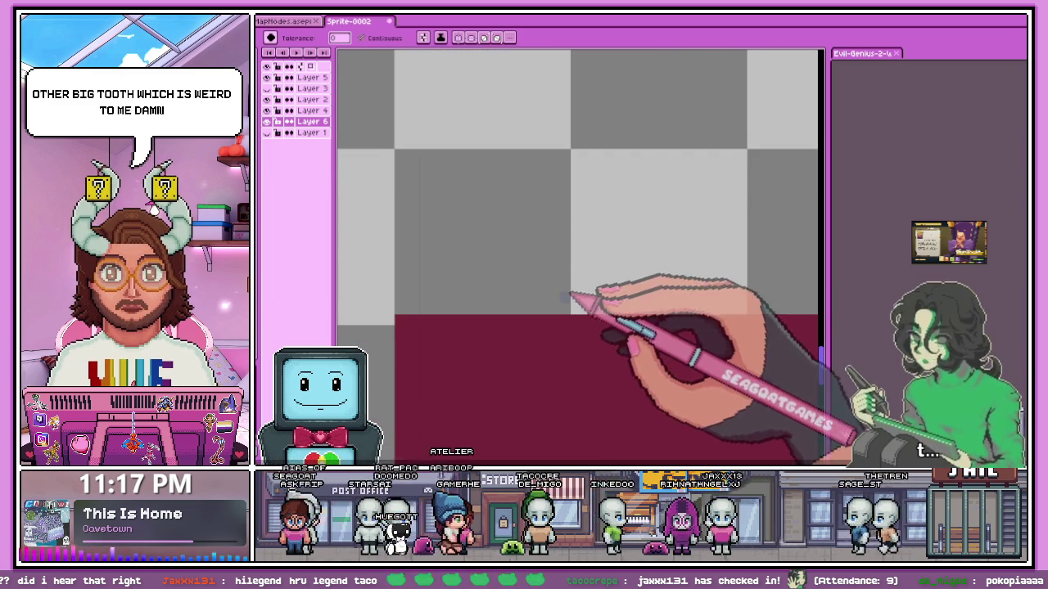
{"action": "scroll", "coordinate": [573, 299], "scroll_direction": "down", "scroll_amount": 2}
{"action": "scroll", "coordinate": [564, 270], "scroll_direction": "down", "scroll_amount": 1}
{"action": "scroll", "coordinate": [573, 303], "scroll_direction": "down", "scroll_amount": 1}
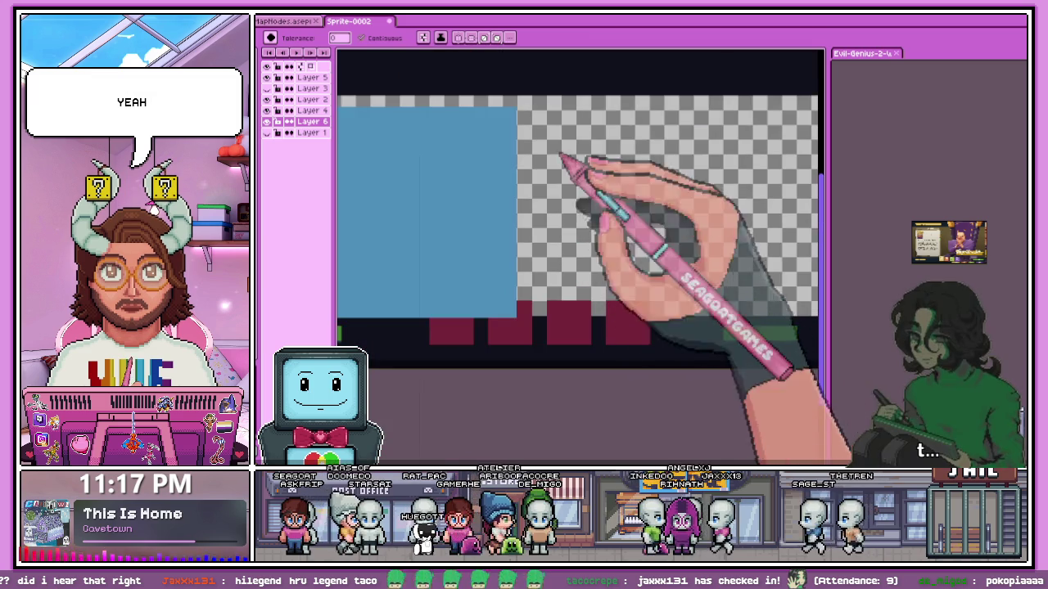
{"action": "scroll", "coordinate": [563, 105], "scroll_direction": "up", "scroll_amount": 2}
{"action": "left_click", "coordinate": [563, 105]}
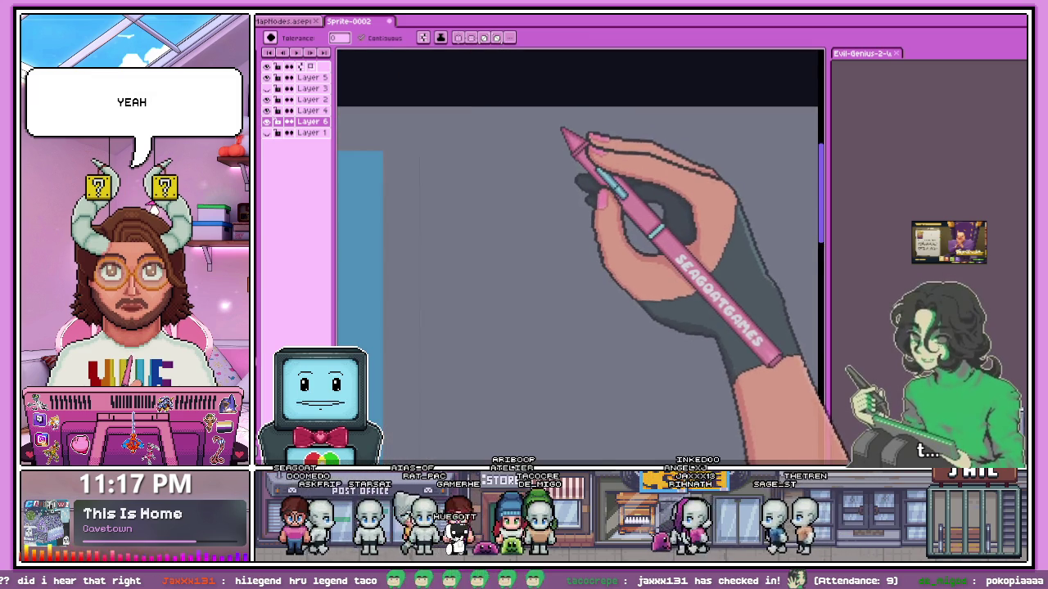
{"action": "key", "text": "ctrl+z"}
{"action": "key", "text": "b"}
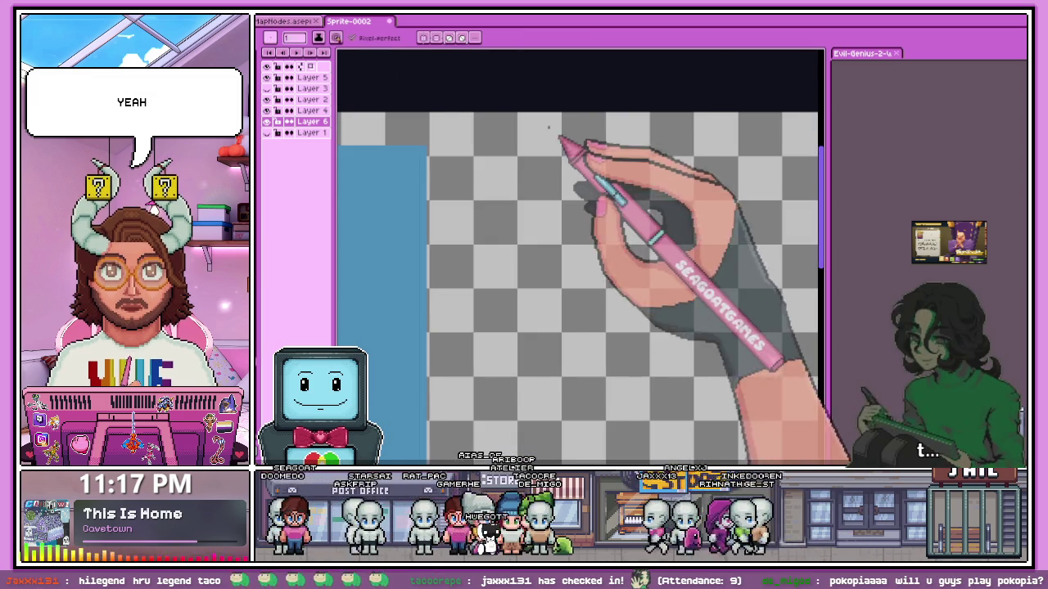
{"action": "scroll", "coordinate": [564, 144], "scroll_direction": "up", "scroll_amount": 2}
{"action": "scroll", "coordinate": [600, 125], "scroll_direction": "down", "scroll_amount": 3}
{"action": "scroll", "coordinate": [614, 169], "scroll_direction": "down", "scroll_amount": 2}
{"action": "scroll", "coordinate": [627, 180], "scroll_direction": "up", "scroll_amount": 1}
{"action": "scroll", "coordinate": [622, 164], "scroll_direction": "up", "scroll_amount": 2}
{"action": "scroll", "coordinate": [604, 228], "scroll_direction": "up", "scroll_amount": 1}
{"action": "scroll", "coordinate": [549, 210], "scroll_direction": "up", "scroll_amount": 2}
{"action": "scroll", "coordinate": [614, 211], "scroll_direction": "up", "scroll_amount": 3}
{"action": "scroll", "coordinate": [715, 193], "scroll_direction": "down", "scroll_amount": 1}
{"action": "scroll", "coordinate": [613, 198], "scroll_direction": "down", "scroll_amount": 2}
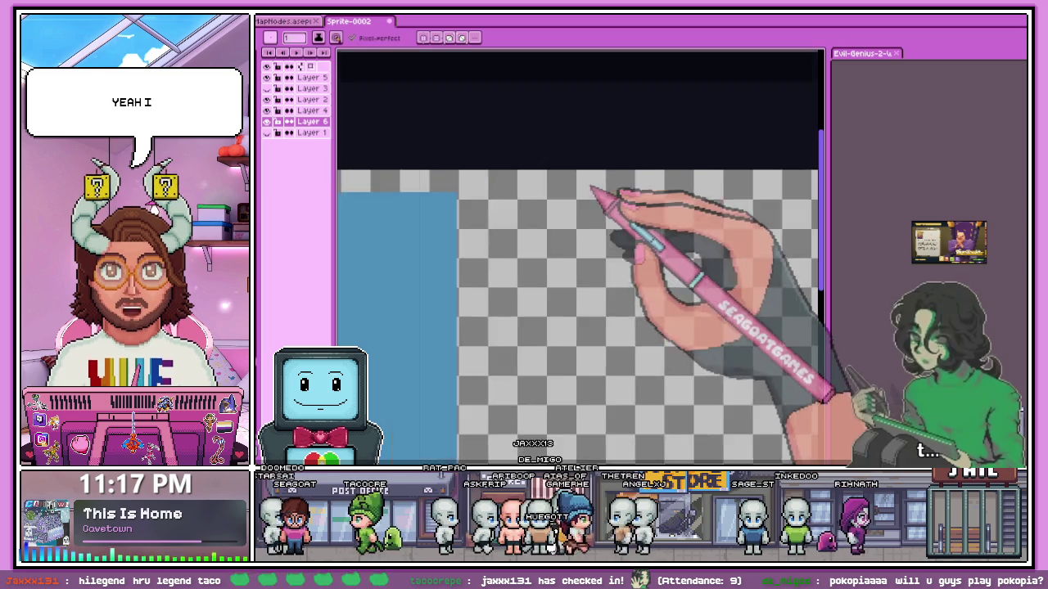
{"action": "scroll", "coordinate": [601, 197], "scroll_direction": "down", "scroll_amount": 2}
{"action": "scroll", "coordinate": [595, 281], "scroll_direction": "up", "scroll_amount": 2}
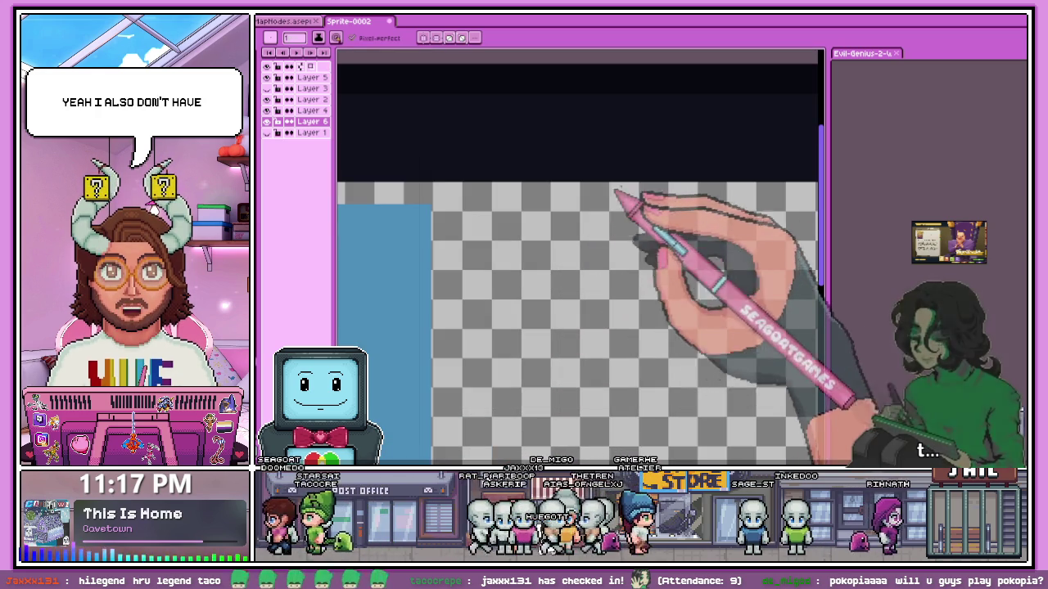
{"action": "scroll", "coordinate": [619, 204], "scroll_direction": "up", "scroll_amount": 2}
{"action": "scroll", "coordinate": [580, 218], "scroll_direction": "down", "scroll_amount": 2}
{"action": "scroll", "coordinate": [565, 203], "scroll_direction": "up", "scroll_amount": 2}
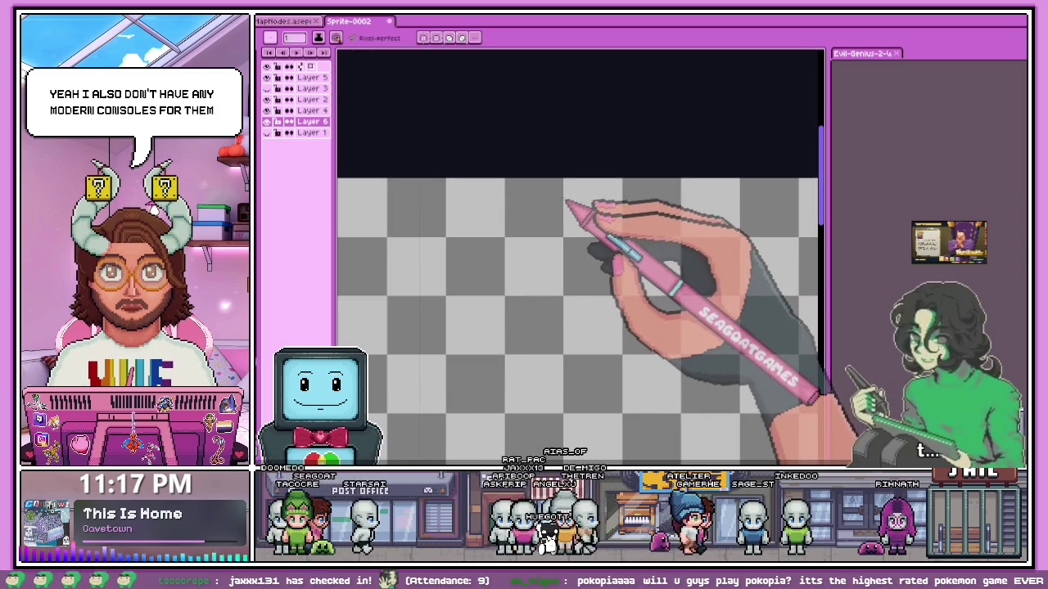
{"action": "scroll", "coordinate": [568, 204], "scroll_direction": "down", "scroll_amount": 2}
{"action": "scroll", "coordinate": [503, 213], "scroll_direction": "up", "scroll_amount": 2}
{"action": "scroll", "coordinate": [524, 197], "scroll_direction": "up", "scroll_amount": 3}
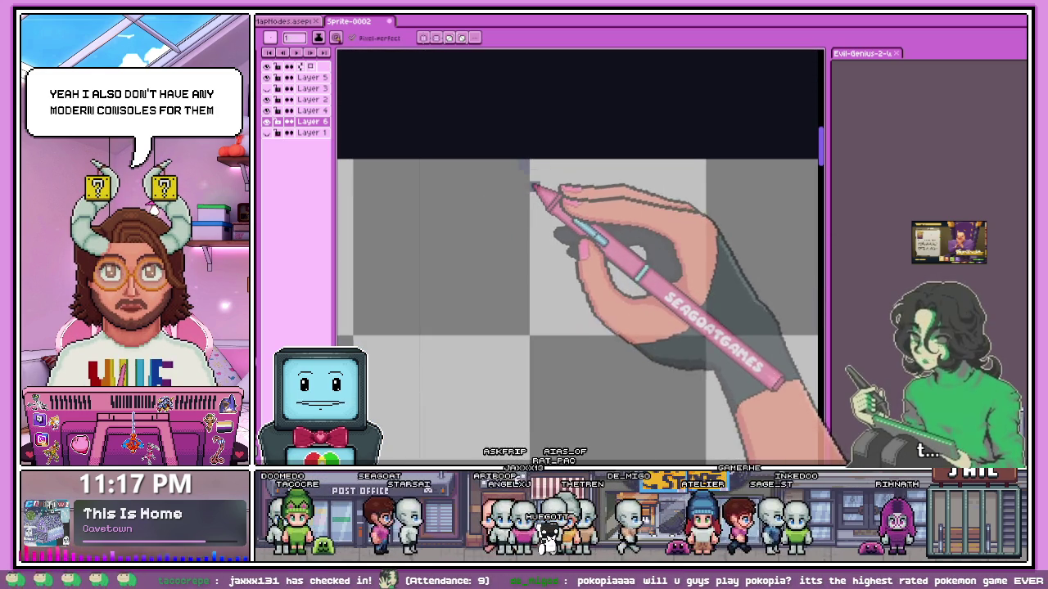
{"action": "scroll", "coordinate": [491, 278], "scroll_direction": "down", "scroll_amount": 3}
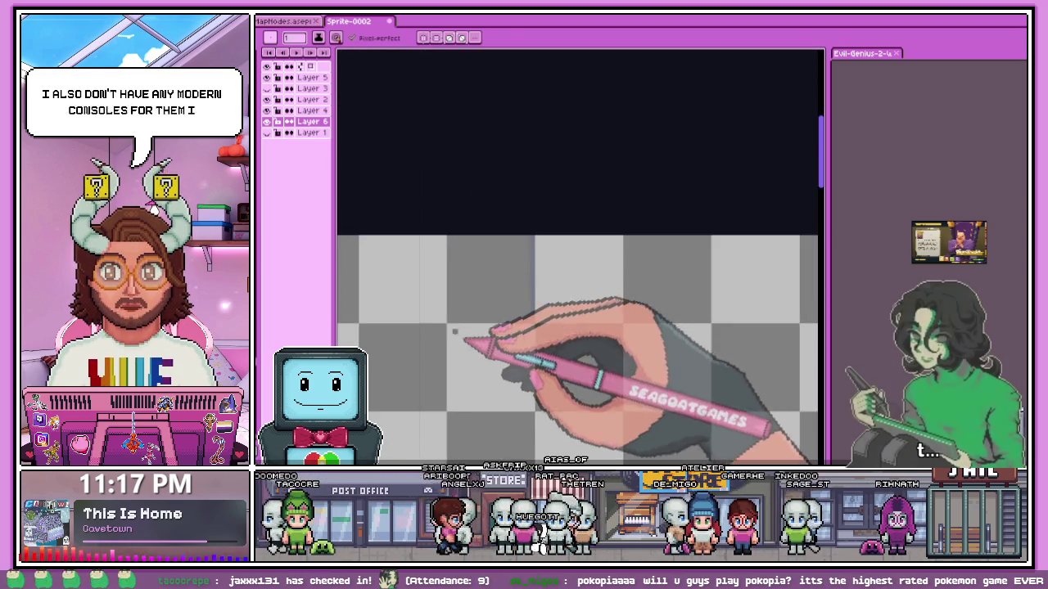
{"action": "scroll", "coordinate": [462, 331], "scroll_direction": "up", "scroll_amount": 3}
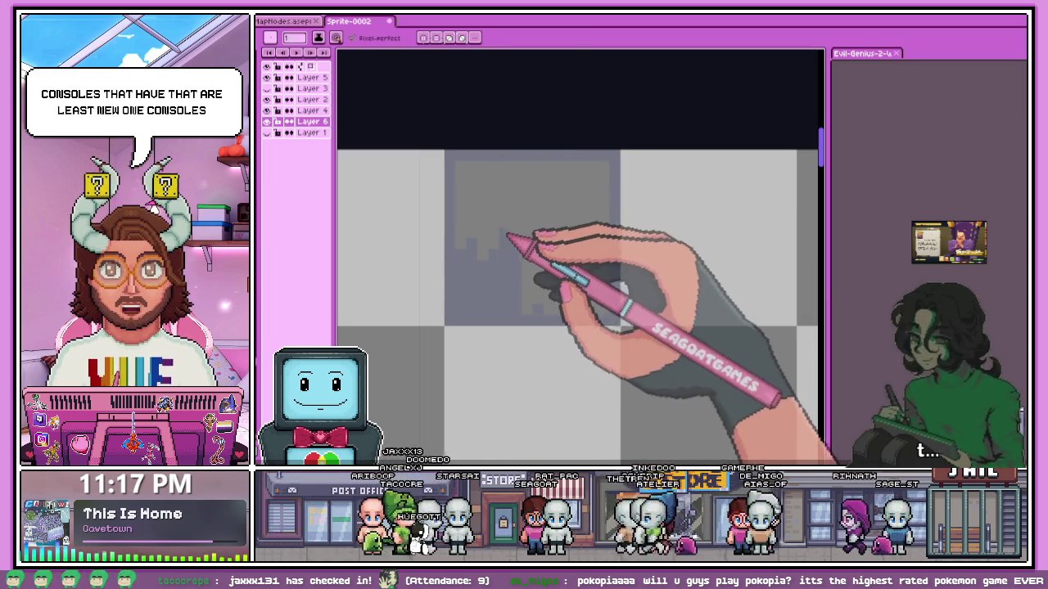
{"action": "mouse_move", "coordinate": [496, 169]}
{"action": "left_mouse_down"}
{"action": "mouse_move", "coordinate": [474, 235]}
{"action": "mouse_move", "coordinate": [464, 215]}
{"action": "left_mouse_up"}
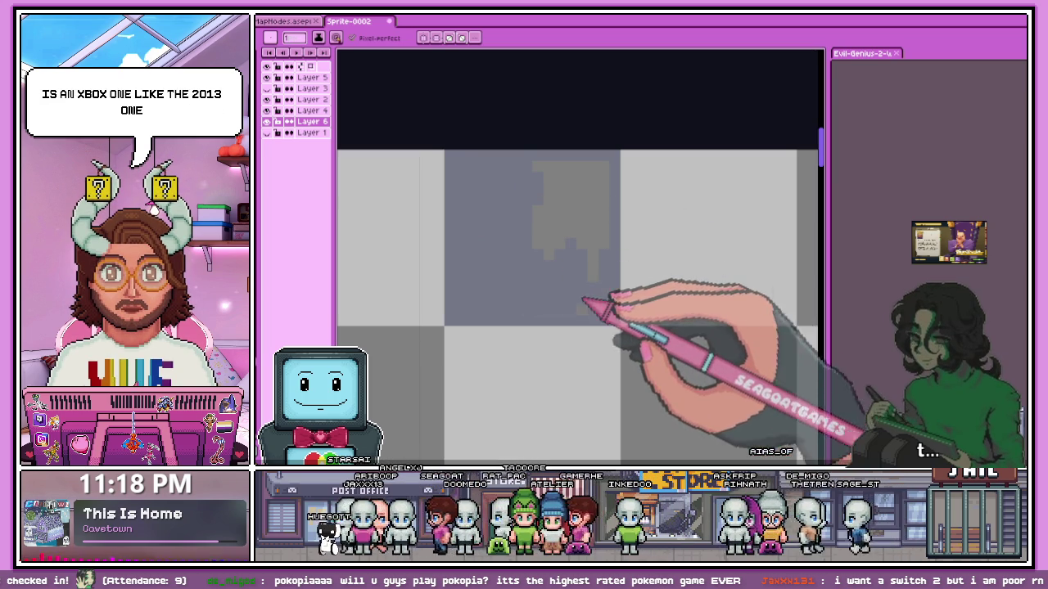
{"action": "left_click_drag", "start_coordinate": [610, 201], "coordinate": [565, 246]}
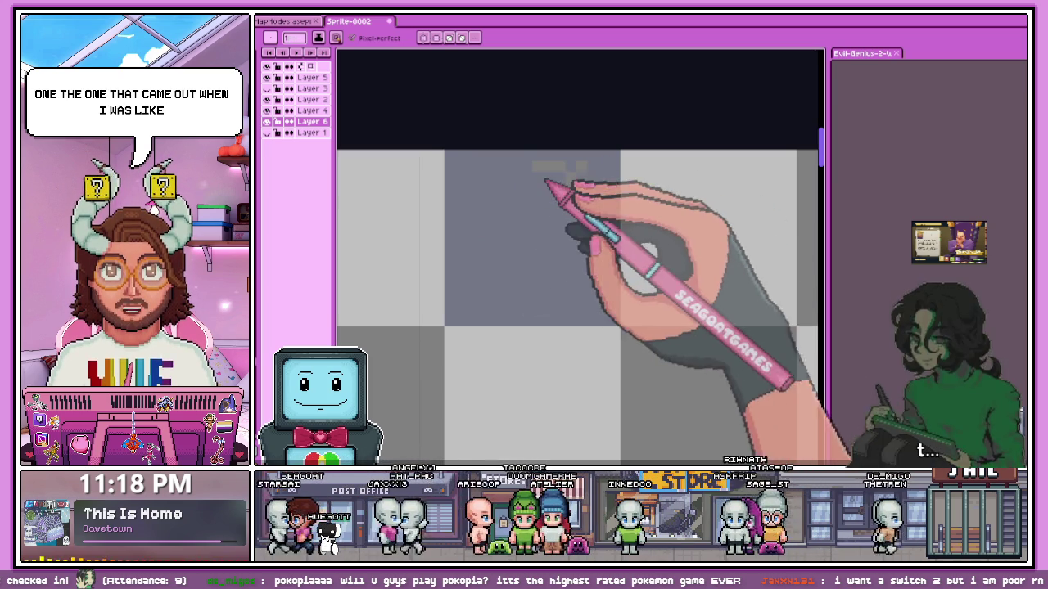
{"action": "scroll", "coordinate": [546, 248], "scroll_direction": "down", "scroll_amount": 1}
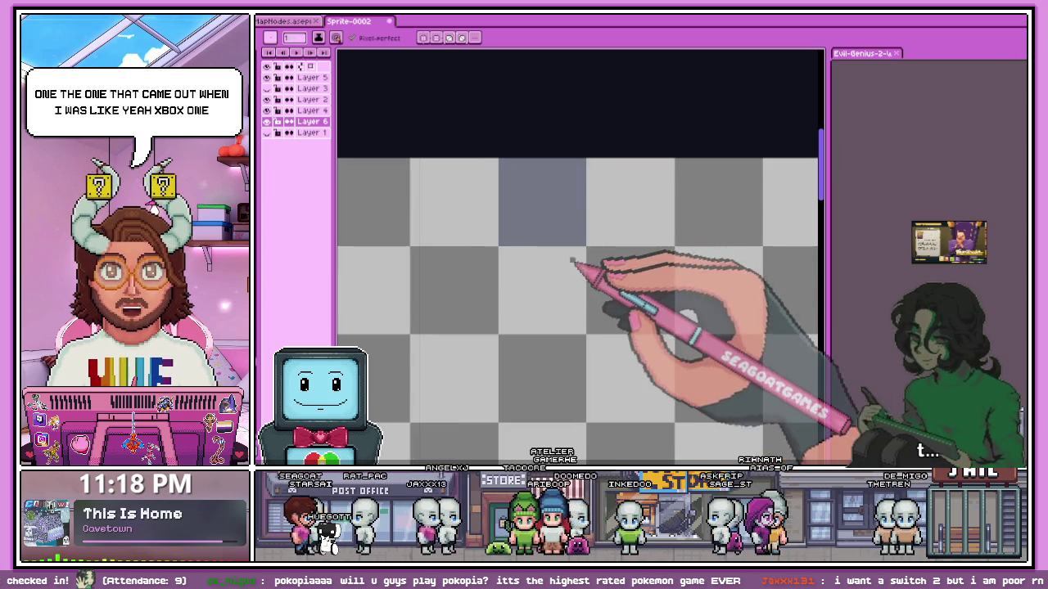
{"action": "scroll", "coordinate": [563, 266], "scroll_direction": "up", "scroll_amount": 1}
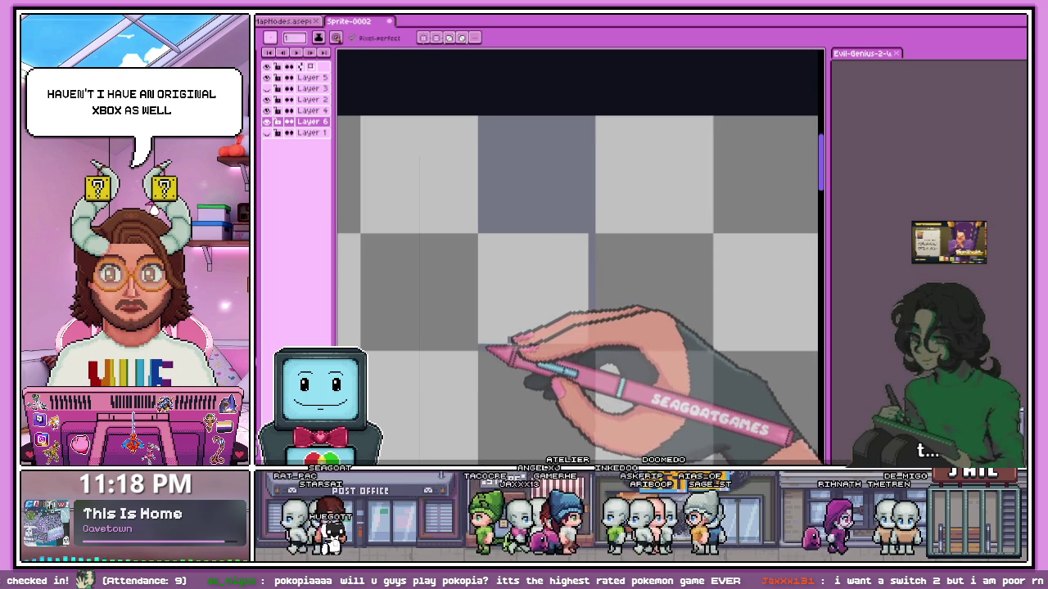
{"action": "scroll", "coordinate": [503, 347], "scroll_direction": "up", "scroll_amount": 1}
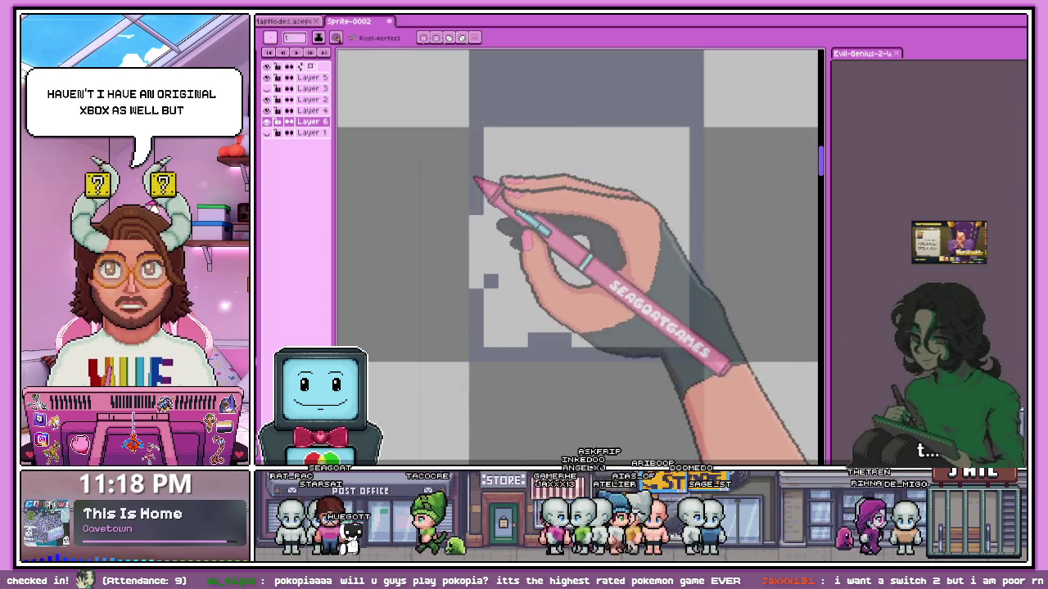
{"action": "mouse_move", "coordinate": [505, 170]}
{"action": "left_mouse_down"}
{"action": "mouse_move", "coordinate": [549, 347]}
{"action": "mouse_move", "coordinate": [560, 192]}
{"action": "left_mouse_up"}
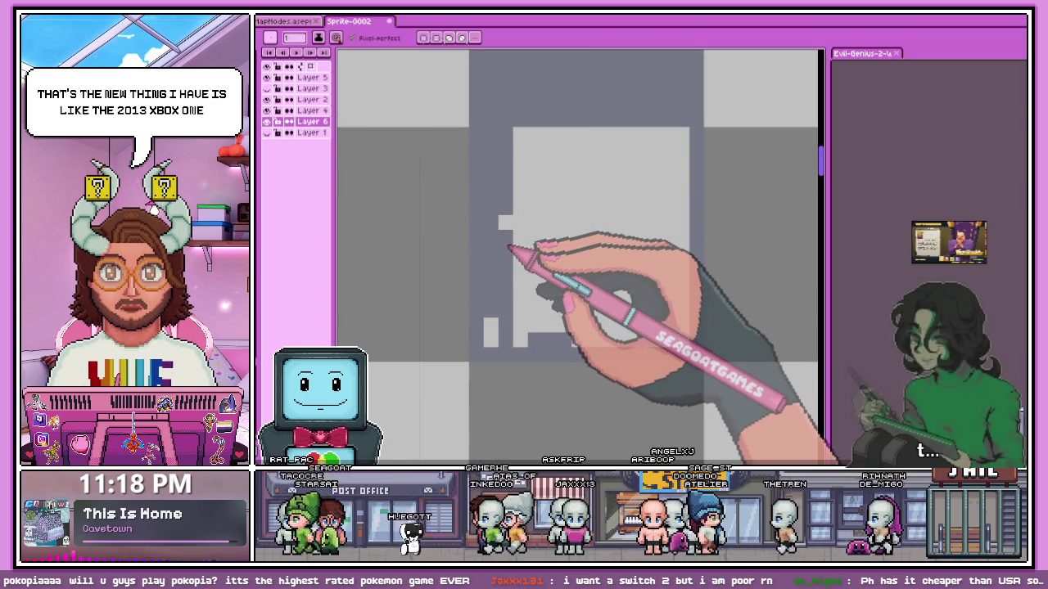
{"action": "scroll", "coordinate": [501, 244], "scroll_direction": "down", "scroll_amount": 1}
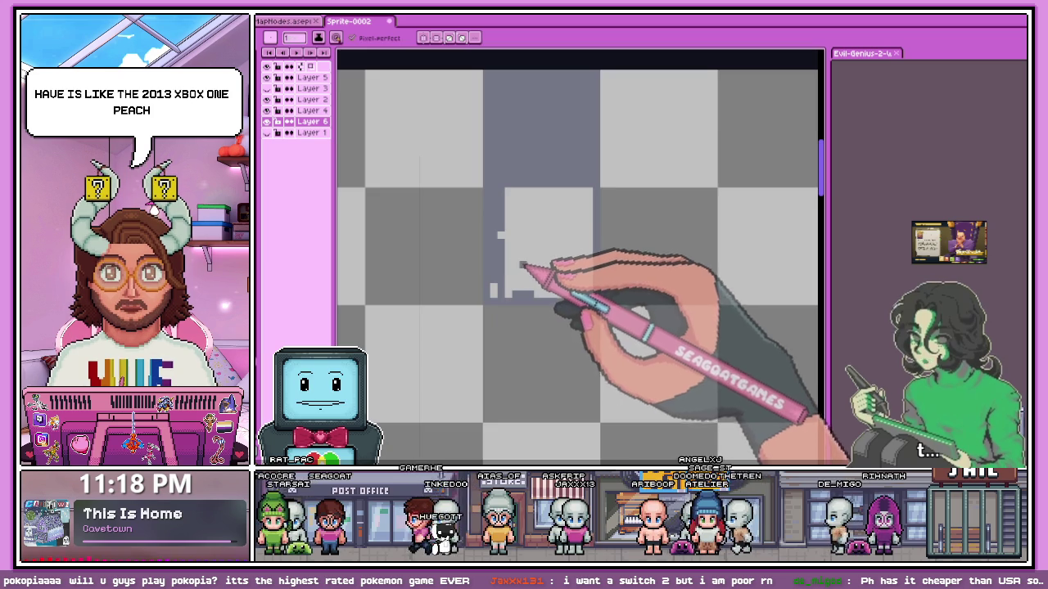
{"action": "scroll", "coordinate": [513, 219], "scroll_direction": "down", "scroll_amount": 1}
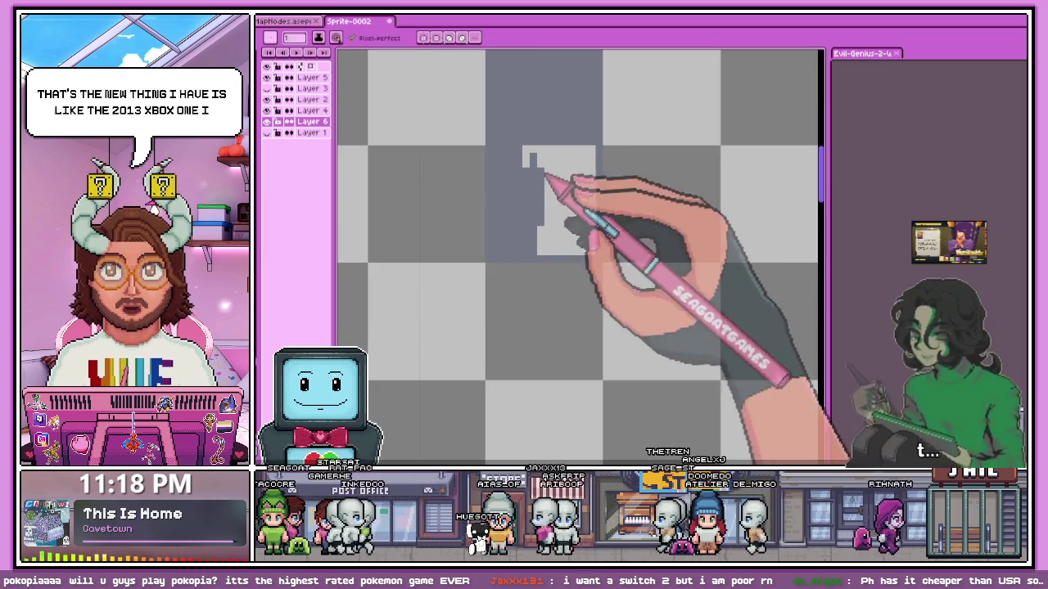
{"action": "left_click_drag", "start_coordinate": [543, 164], "coordinate": [573, 217]}
{"action": "key", "text": "ctrl+z"}
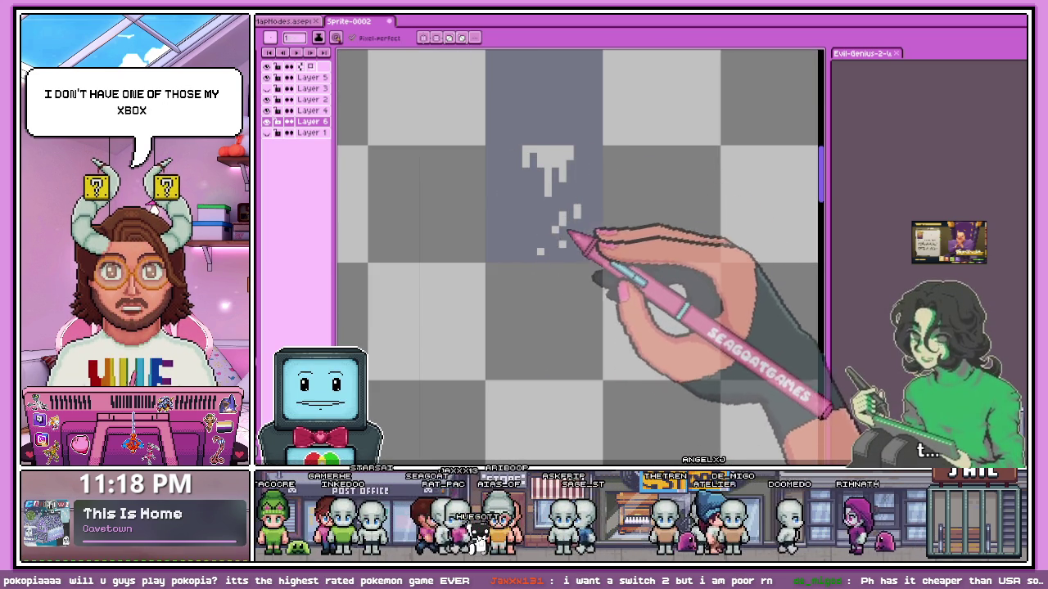
{"action": "mouse_move", "coordinate": [577, 250]}
{"action": "left_mouse_down"}
{"action": "mouse_move", "coordinate": [580, 171]}
{"action": "mouse_move", "coordinate": [533, 188]}
{"action": "left_mouse_up"}
{"action": "scroll", "coordinate": [533, 187], "scroll_direction": "down", "scroll_amount": 1}
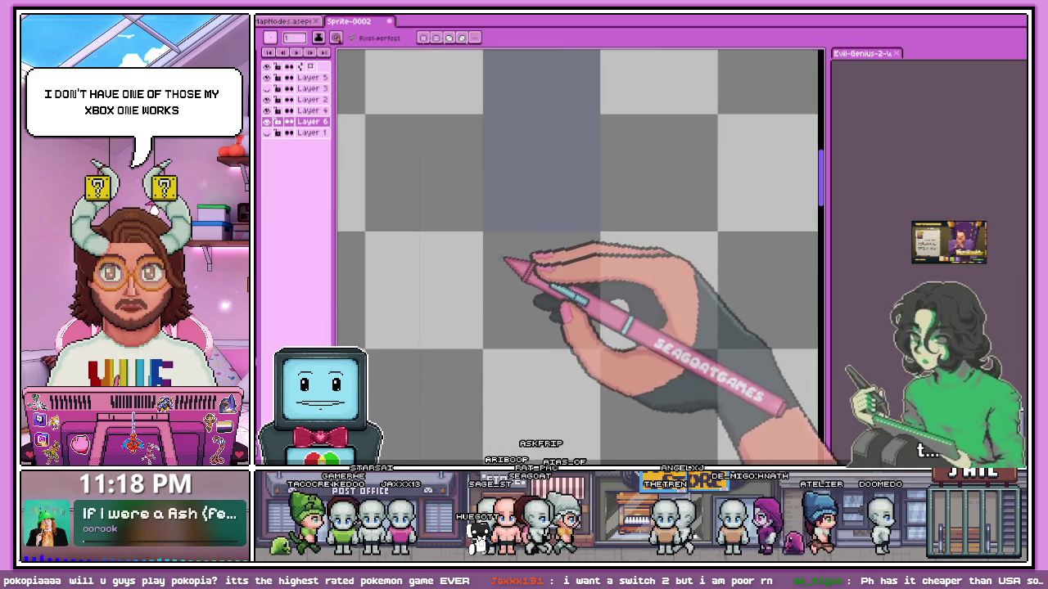
{"action": "scroll", "coordinate": [508, 213], "scroll_direction": "down", "scroll_amount": 2}
{"action": "scroll", "coordinate": [543, 218], "scroll_direction": "up", "scroll_amount": 1}
{"action": "scroll", "coordinate": [558, 183], "scroll_direction": "up", "scroll_amount": 2}
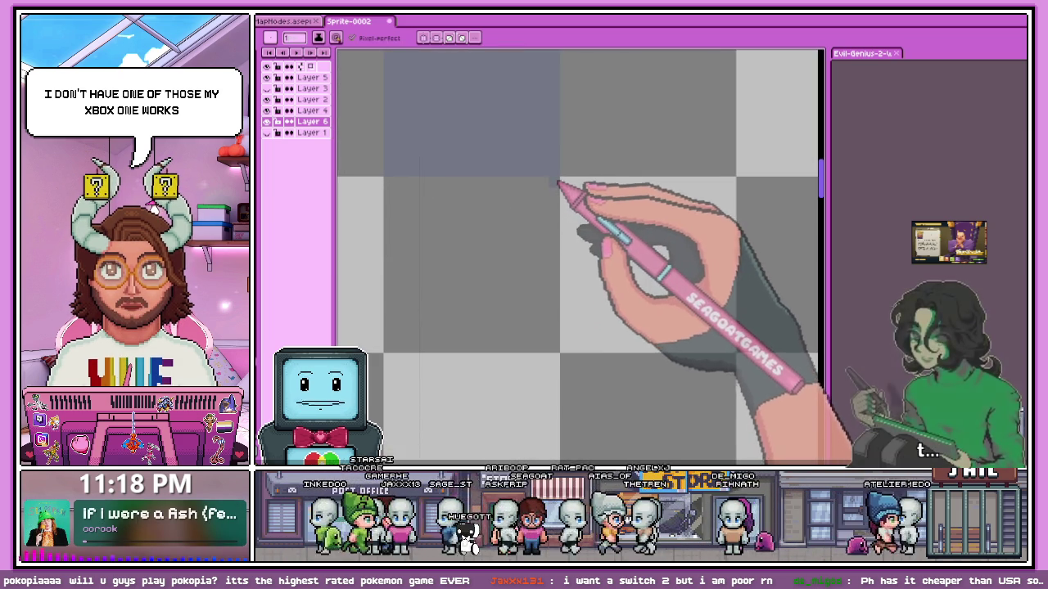
{"action": "scroll", "coordinate": [558, 182], "scroll_direction": "down", "scroll_amount": 4}
{"action": "scroll", "coordinate": [557, 303], "scroll_direction": "down", "scroll_amount": 1}
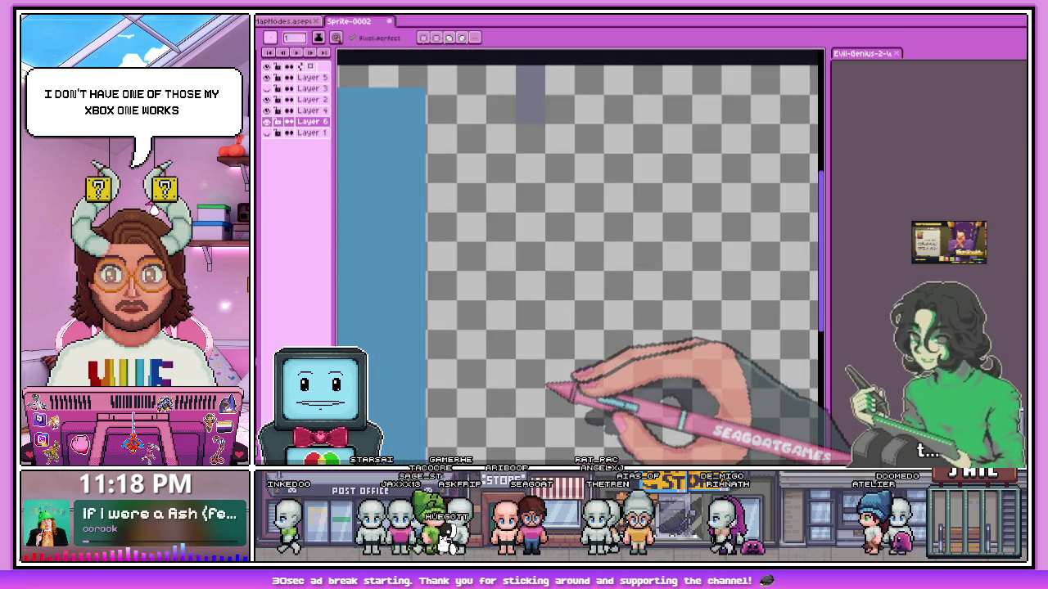
{"action": "scroll", "coordinate": [573, 401], "scroll_direction": "up", "scroll_amount": 2}
{"action": "scroll", "coordinate": [596, 355], "scroll_direction": "up", "scroll_amount": 2}
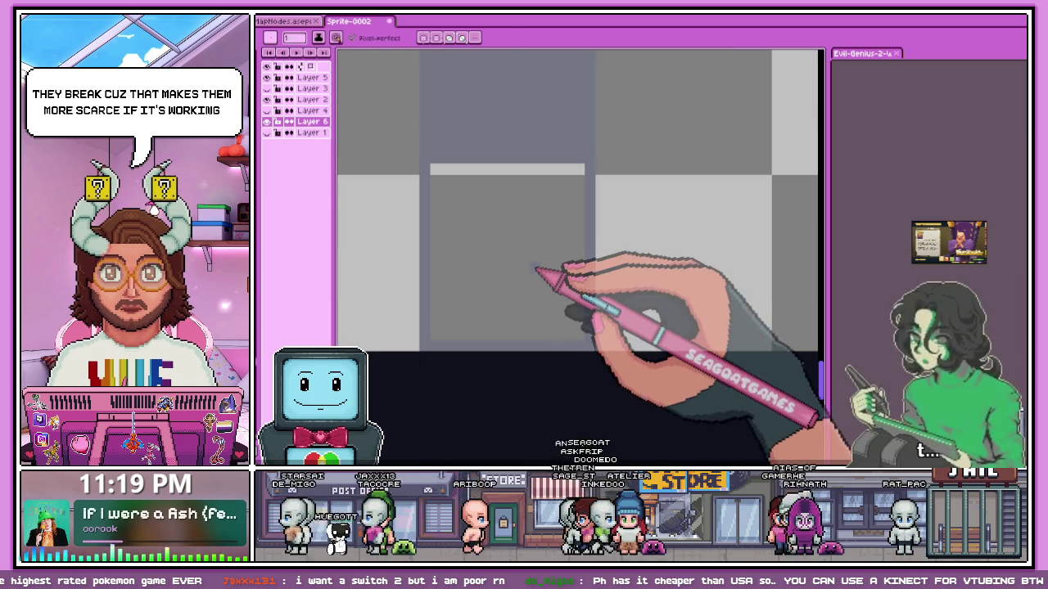
Bucket-fill the transparent strip right of the blue block with light grey.
{"action": "key", "text": "g"}
{"action": "scroll", "coordinate": [533, 281], "scroll_direction": "down", "scroll_amount": 2}
{"action": "scroll", "coordinate": [519, 300], "scroll_direction": "down", "scroll_amount": 2}
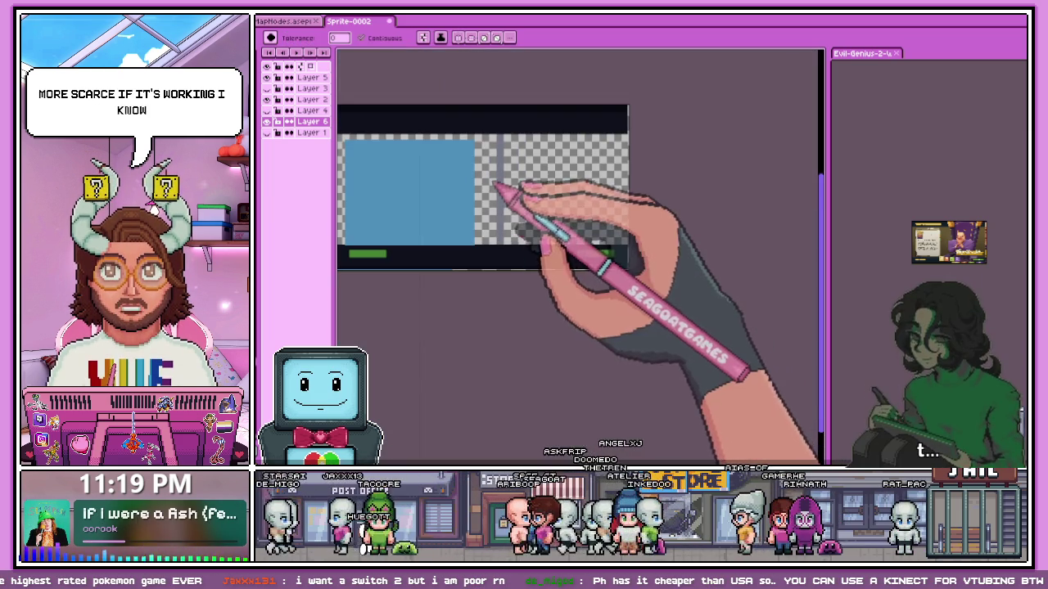
{"action": "left_click", "coordinate": [497, 214]}
{"action": "scroll", "coordinate": [495, 214], "scroll_direction": "down", "scroll_amount": 1}
{"action": "scroll", "coordinate": [508, 225], "scroll_direction": "up", "scroll_amount": 1}
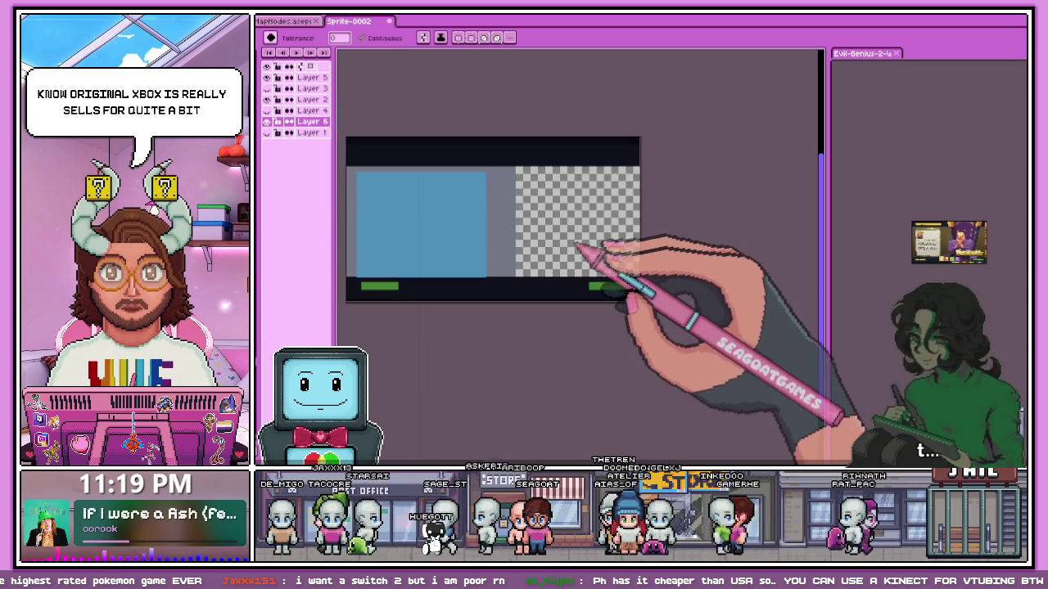
{"action": "scroll", "coordinate": [521, 178], "scroll_direction": "up", "scroll_amount": 1}
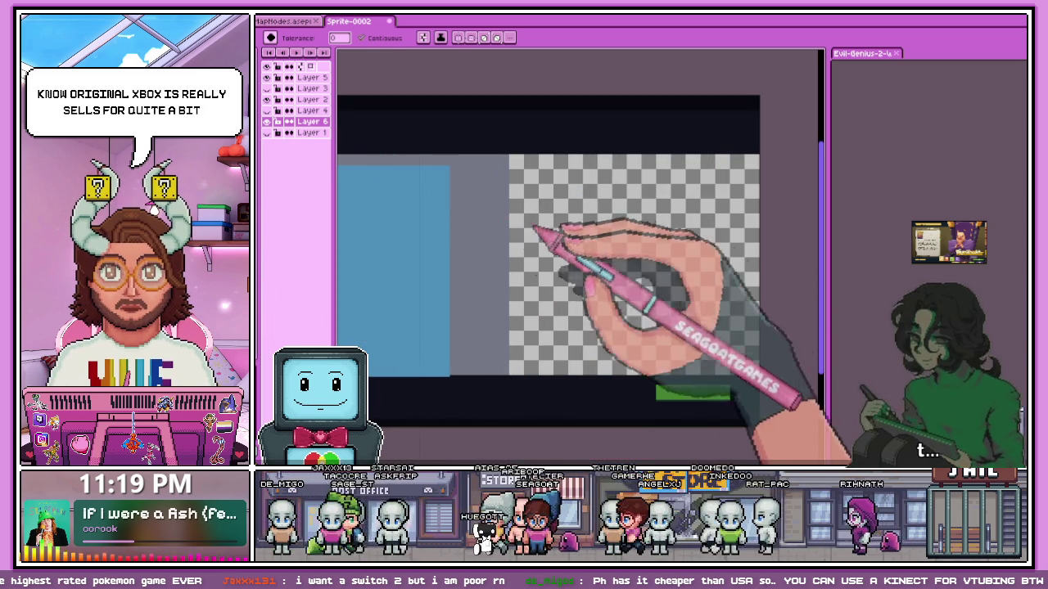
{"action": "scroll", "coordinate": [573, 251], "scroll_direction": "down", "scroll_amount": 1}
{"action": "scroll", "coordinate": [561, 253], "scroll_direction": "up", "scroll_amount": 2}
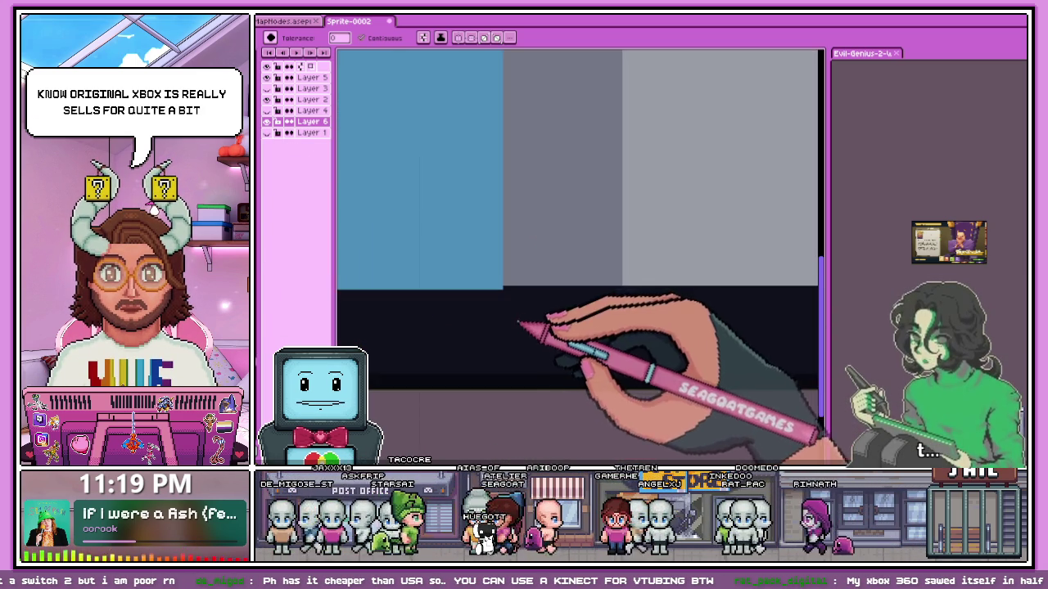
{"action": "scroll", "coordinate": [540, 270], "scroll_direction": "down", "scroll_amount": 2}
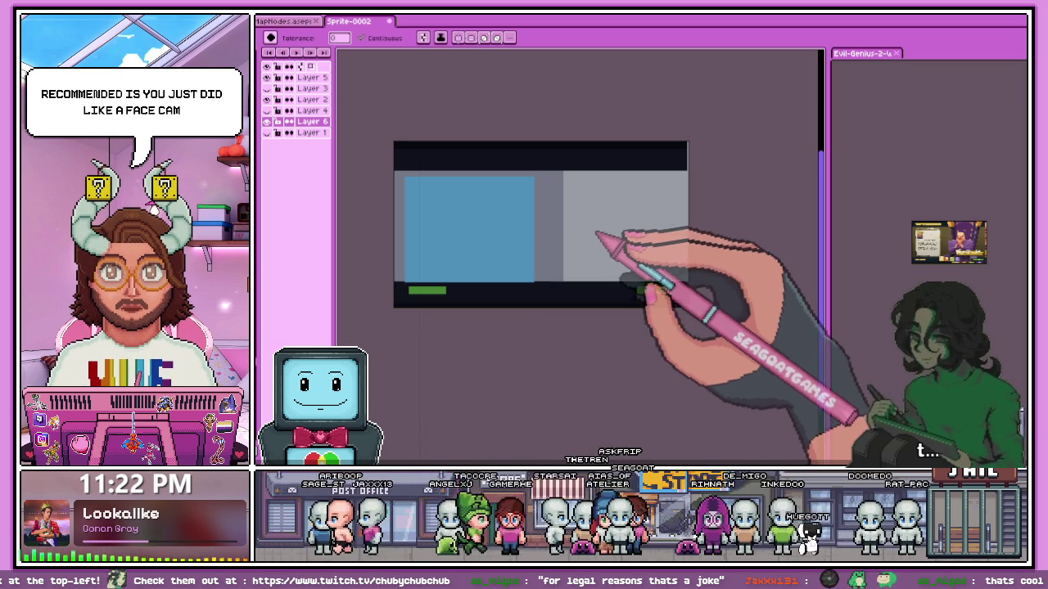
Move Layer 4 to the top of the layer stack.
{"action": "scroll", "coordinate": [418, 303], "scroll_direction": "up", "scroll_amount": 1}
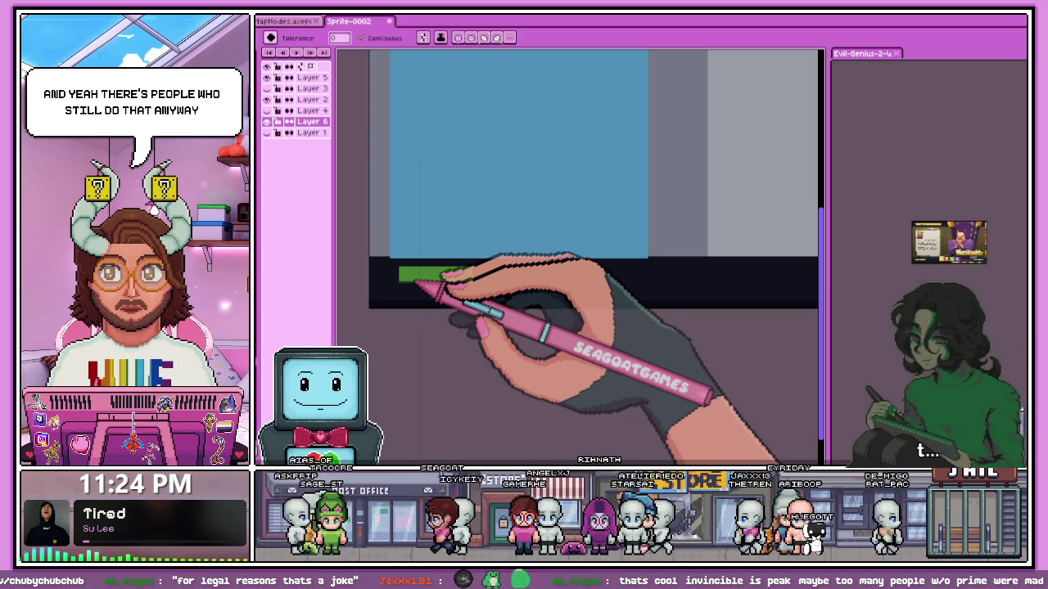
{"action": "scroll", "coordinate": [415, 282], "scroll_direction": "down", "scroll_amount": 3}
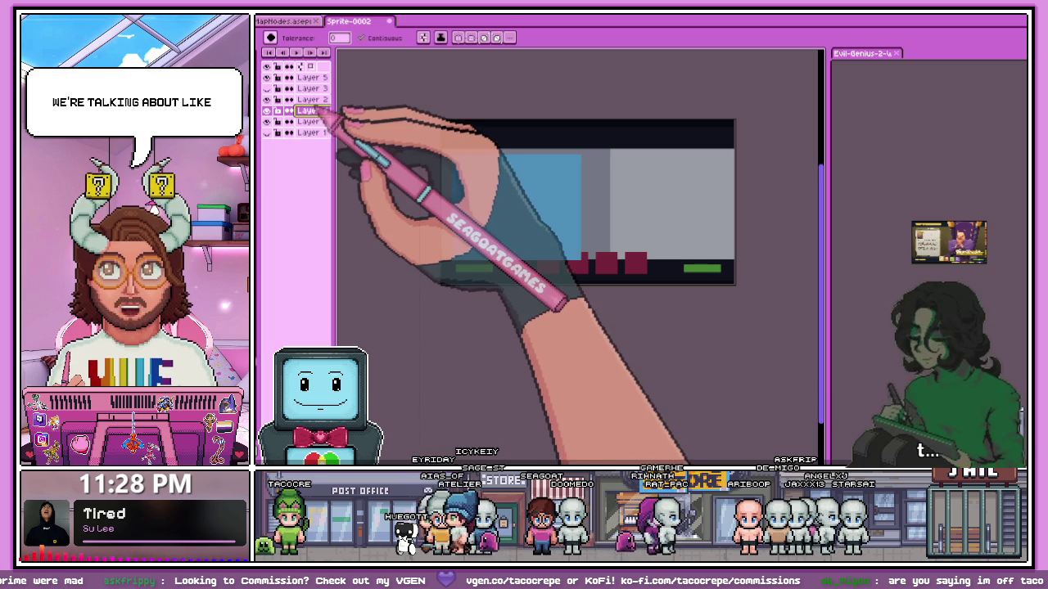
{"action": "left_click_drag", "start_coordinate": [320, 122], "coordinate": [324, 78]}
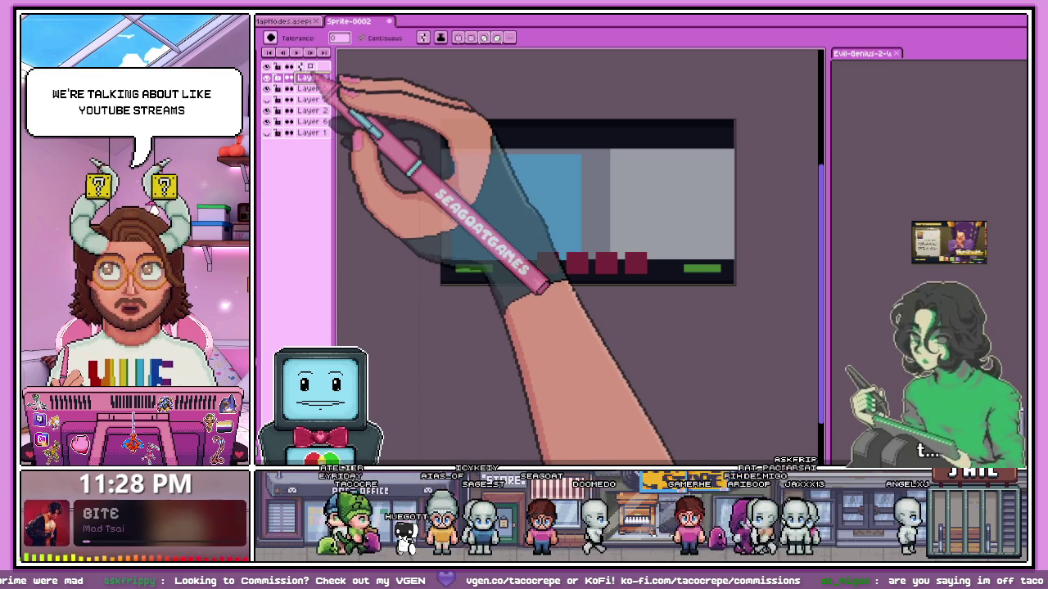
Make Layer 4 visible to show the orange slanted bar above the maroon blocks.
{"action": "scroll", "coordinate": [661, 262], "scroll_direction": "down", "scroll_amount": 1}
{"action": "scroll", "coordinate": [538, 226], "scroll_direction": "up", "scroll_amount": 2}
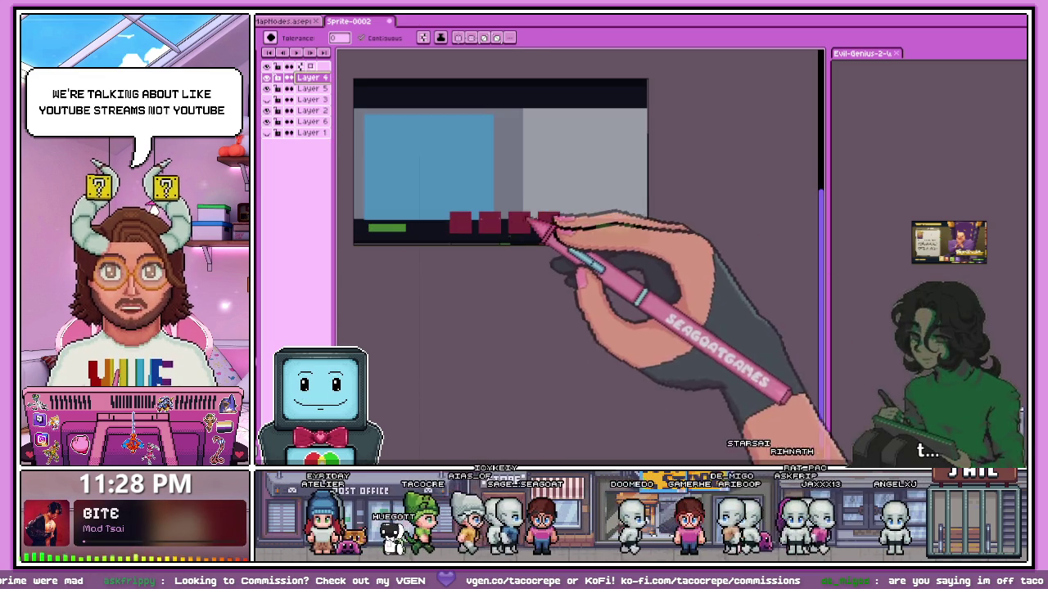
{"action": "scroll", "coordinate": [577, 269], "scroll_direction": "up", "scroll_amount": 1}
{"action": "scroll", "coordinate": [540, 238], "scroll_direction": "up", "scroll_amount": 2}
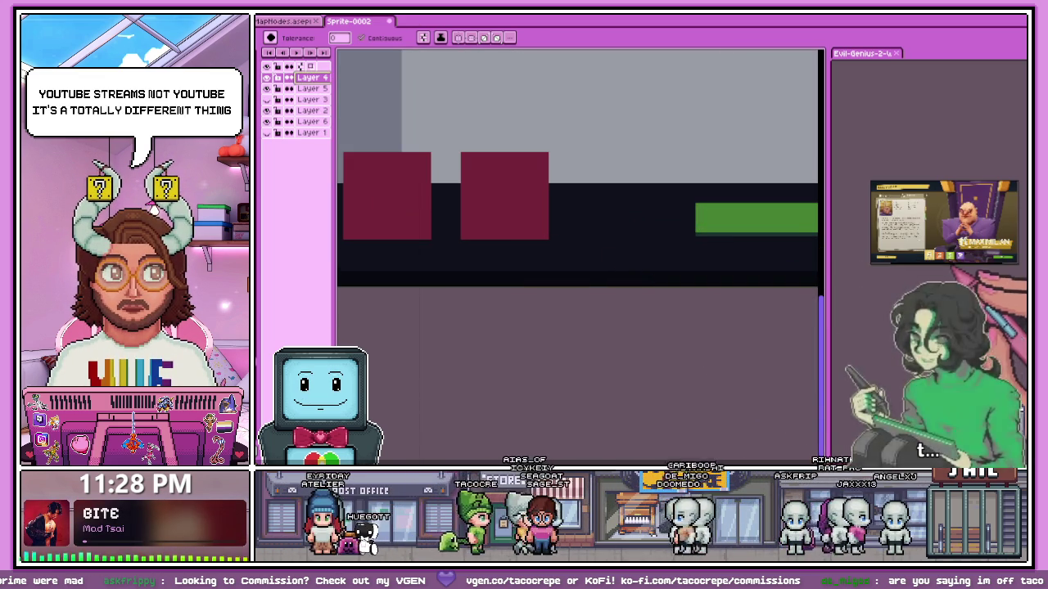
{"action": "scroll", "coordinate": [471, 233], "scroll_direction": "down", "scroll_amount": 2}
{"action": "scroll", "coordinate": [425, 193], "scroll_direction": "down", "scroll_amount": 1}
{"action": "scroll", "coordinate": [444, 204], "scroll_direction": "up", "scroll_amount": 1}
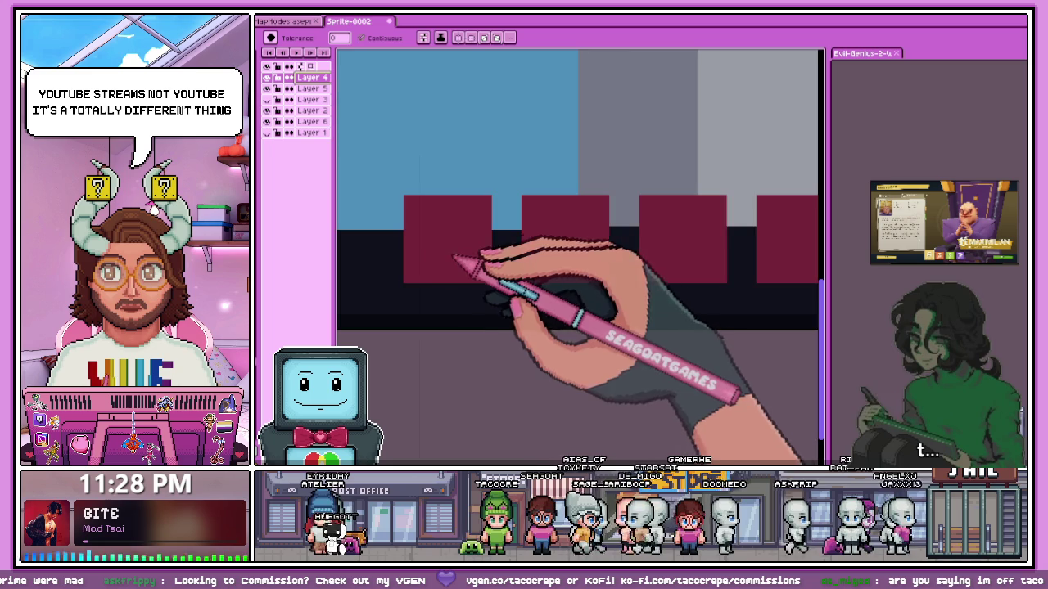
{"action": "scroll", "coordinate": [471, 270], "scroll_direction": "down", "scroll_amount": 2}
{"action": "scroll", "coordinate": [375, 239], "scroll_direction": "up", "scroll_amount": 2}
{"action": "scroll", "coordinate": [375, 238], "scroll_direction": "down", "scroll_amount": 2}
{"action": "scroll", "coordinate": [434, 237], "scroll_direction": "up", "scroll_amount": 1}
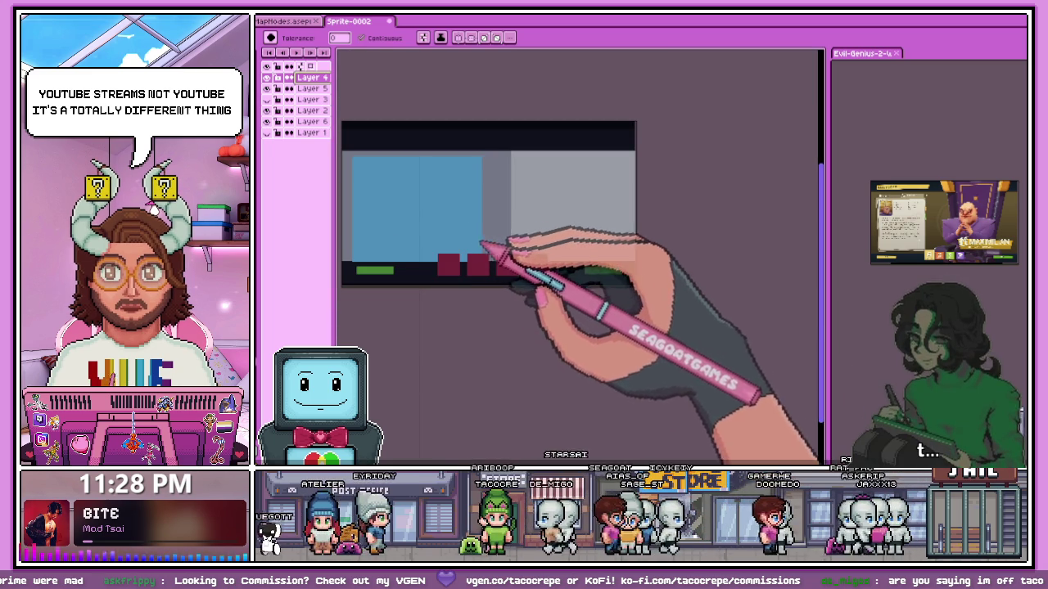
{"action": "left_click", "coordinate": [270, 110]}
Marquee-select the orange bar on Layer 3, nudge it slightly down, and deselect.
{"action": "key", "text": "m"}
{"action": "scroll", "coordinate": [538, 253], "scroll_direction": "up", "scroll_amount": 1}
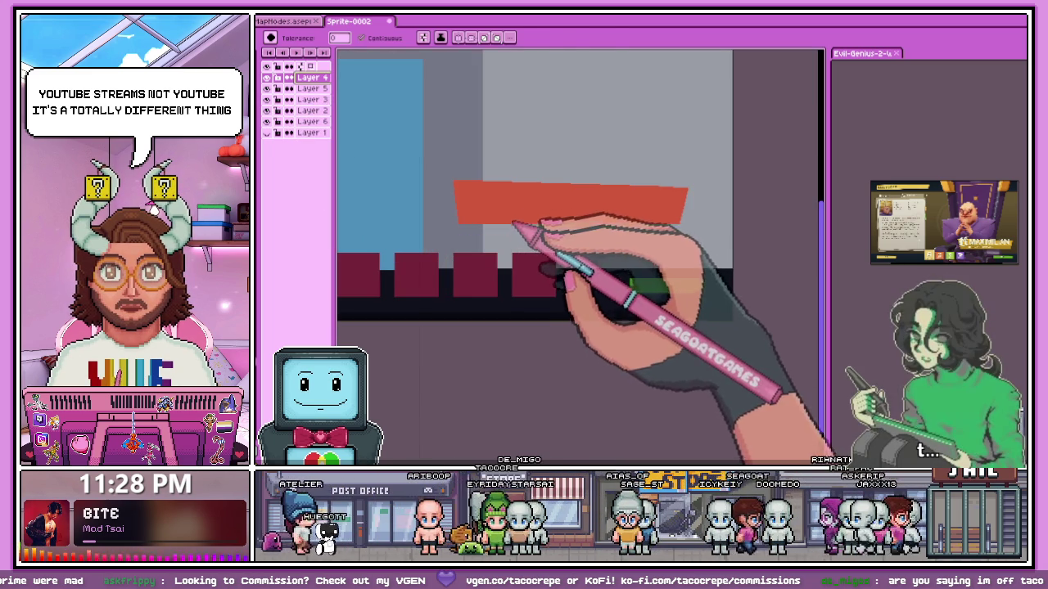
{"action": "left_click", "coordinate": [311, 88]}
{"action": "mouse_move", "coordinate": [442, 164]}
{"action": "left_mouse_down"}
{"action": "mouse_move", "coordinate": [532, 234]}
{"action": "mouse_move", "coordinate": [710, 242]}
{"action": "left_mouse_up"}
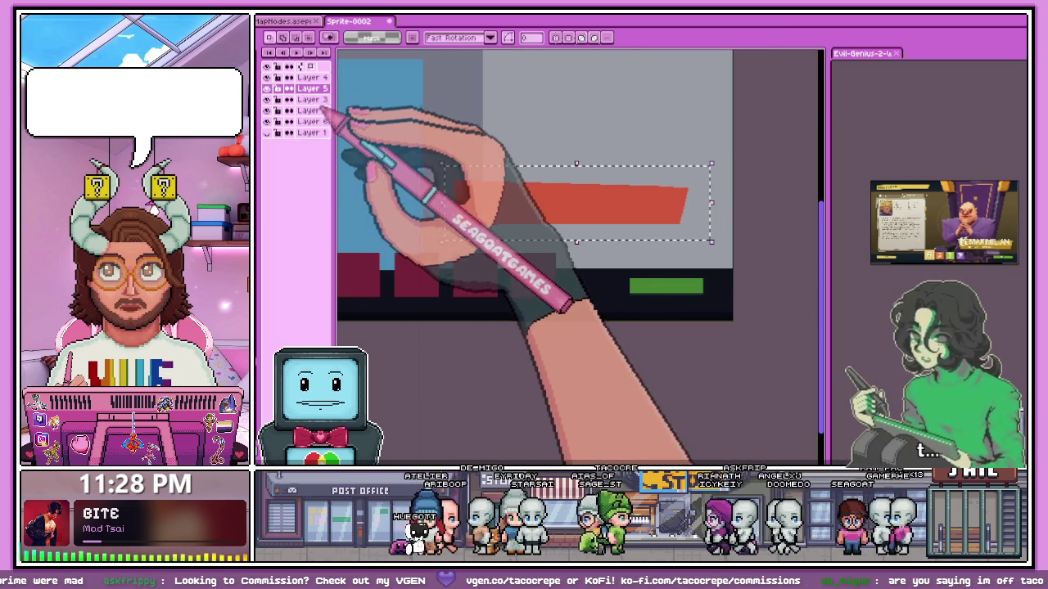
{"action": "left_click", "coordinate": [311, 99]}
{"action": "left_click_drag", "start_coordinate": [436, 147], "coordinate": [721, 229]}
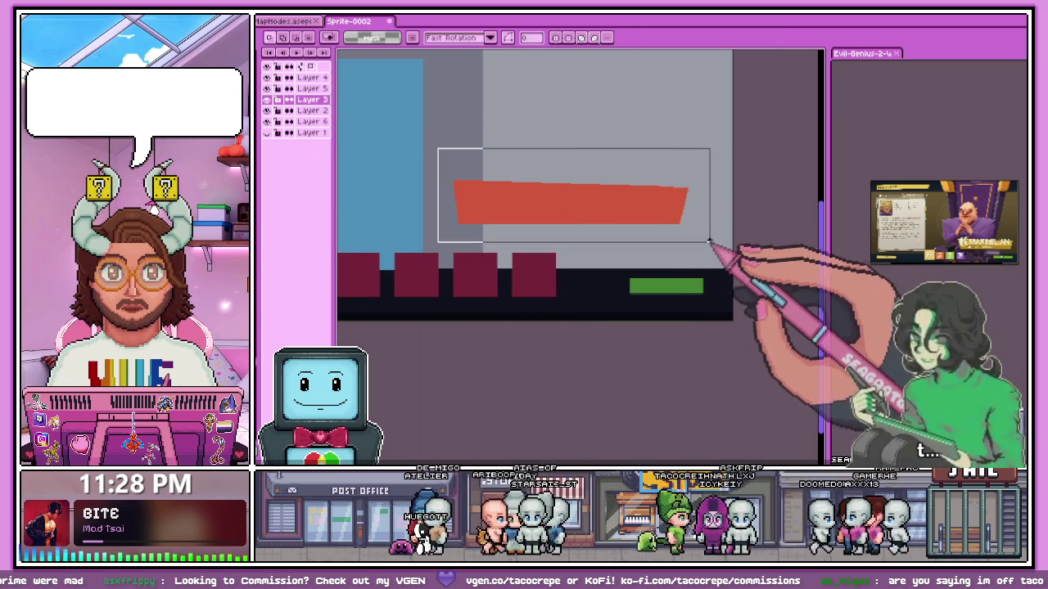
{"action": "left_click_drag", "start_coordinate": [718, 221], "coordinate": [719, 241]}
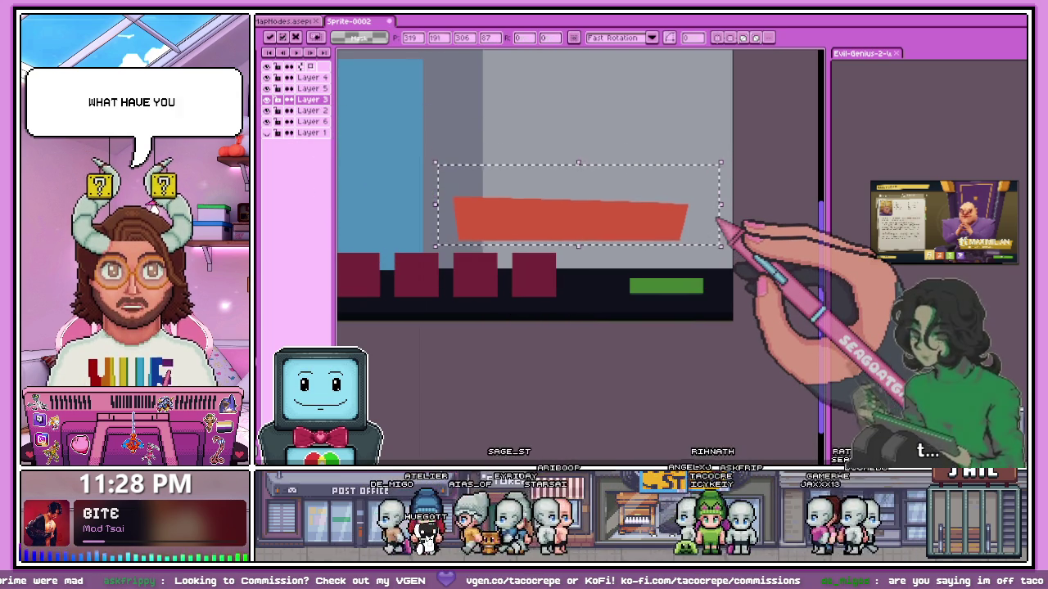
{"action": "left_click", "coordinate": [552, 346]}
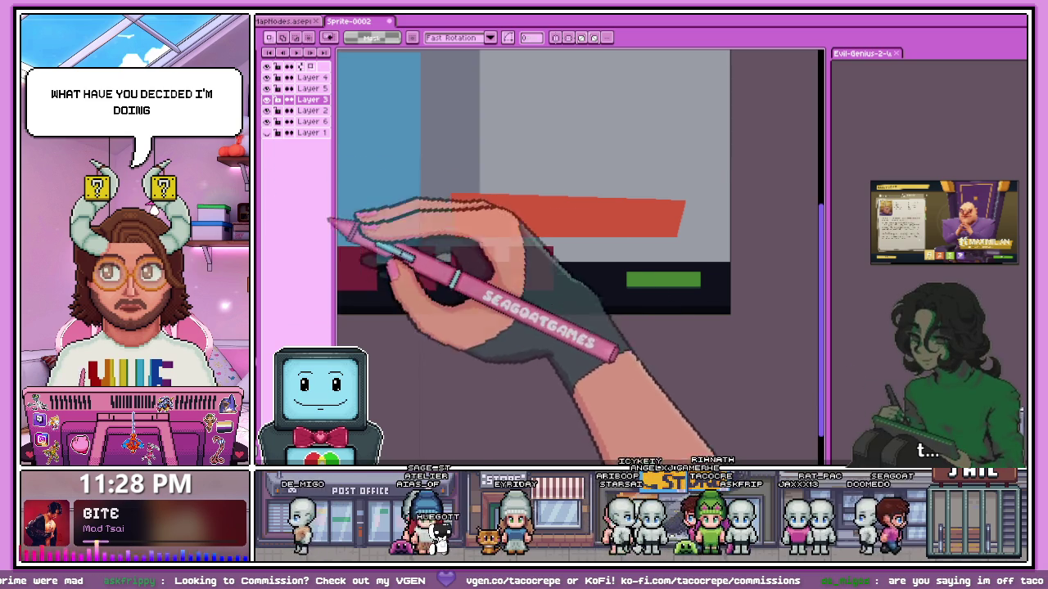
{"action": "scroll", "coordinate": [511, 228], "scroll_direction": "down", "scroll_amount": 3}
{"action": "scroll", "coordinate": [511, 228], "scroll_direction": "up", "scroll_amount": 1}
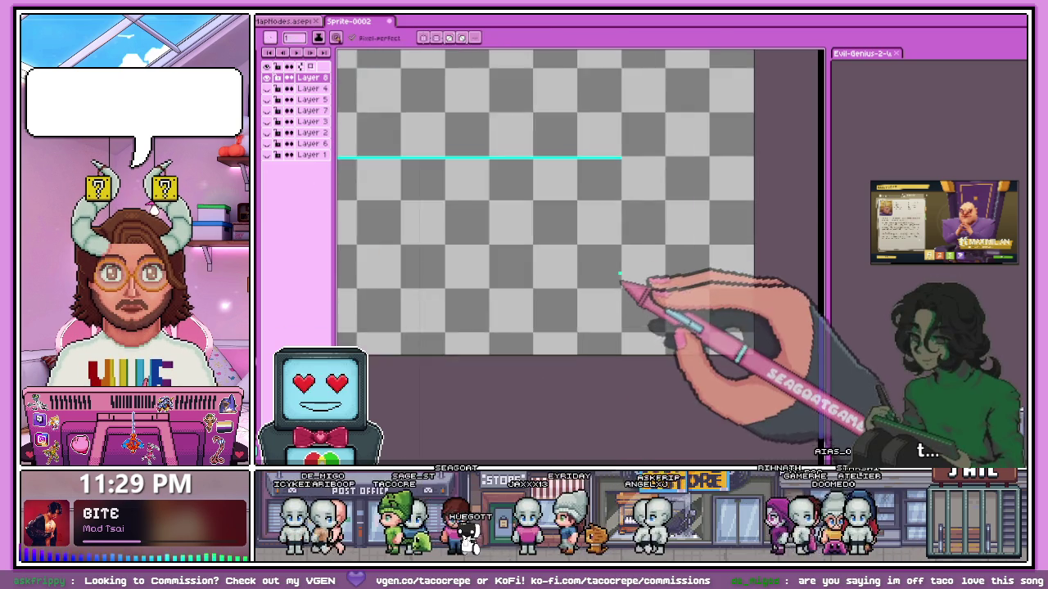
Add the right and left edges of the cyan outline and bucket-fill it solid cyan.
{"action": "left_click", "coordinate": [620, 243], "text": "shift"}
{"action": "scroll", "coordinate": [561, 234], "scroll_direction": "down", "scroll_amount": 2}
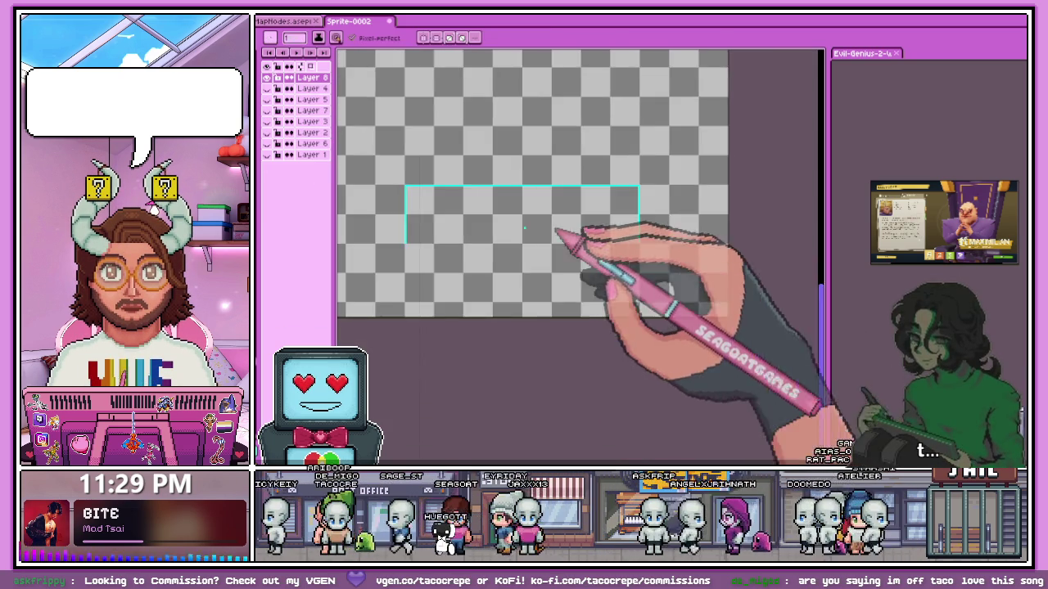
{"action": "scroll", "coordinate": [409, 246], "scroll_direction": "up", "scroll_amount": 2}
{"action": "left_click", "coordinate": [410, 245], "text": "shift"}
{"action": "scroll", "coordinate": [413, 245], "scroll_direction": "down", "scroll_amount": 2}
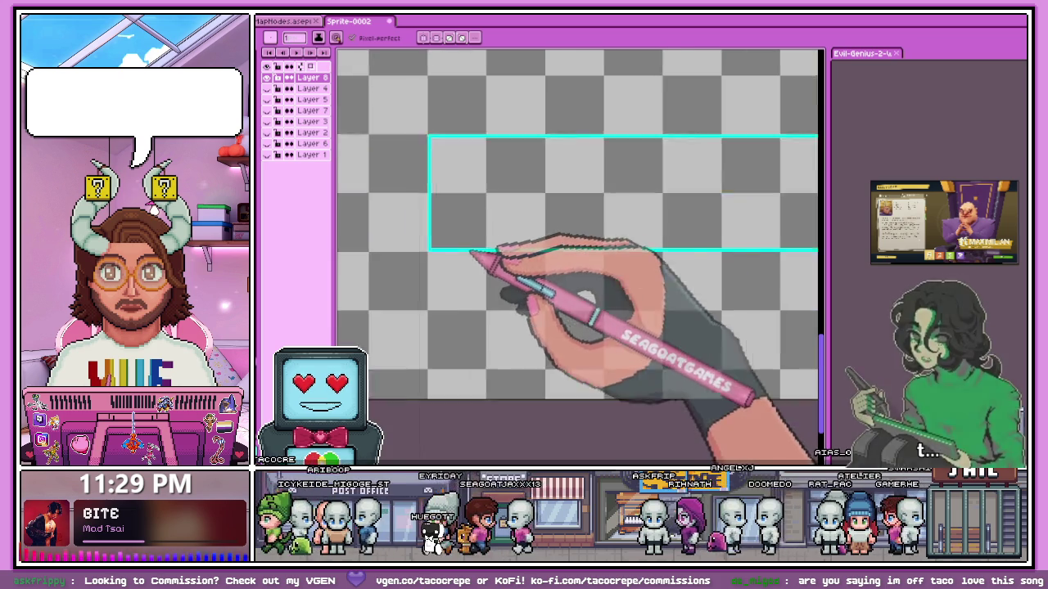
{"action": "key", "text": "g"}
{"action": "left_click", "coordinate": [501, 239]}
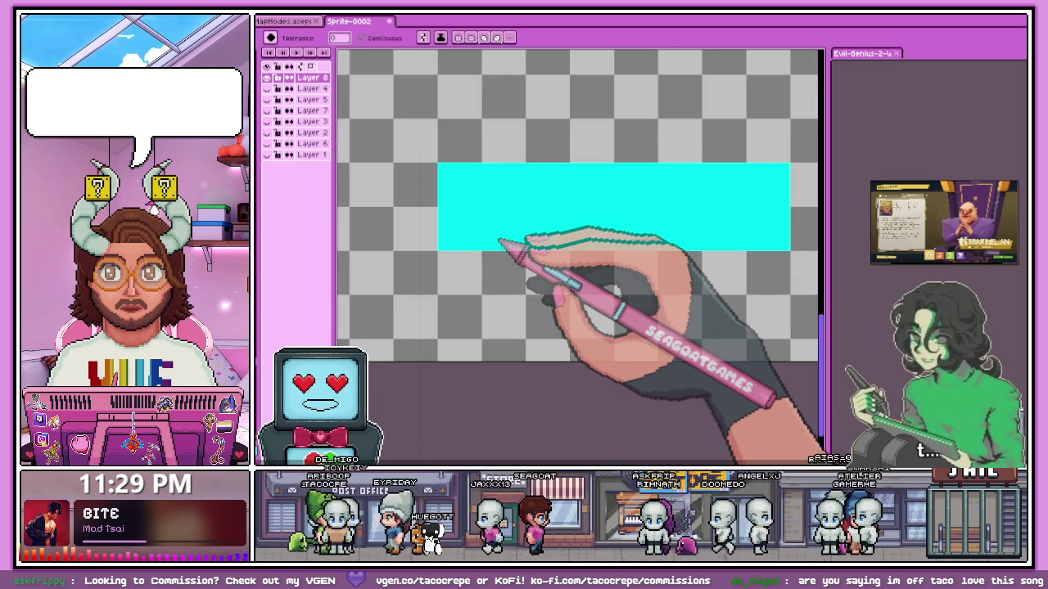
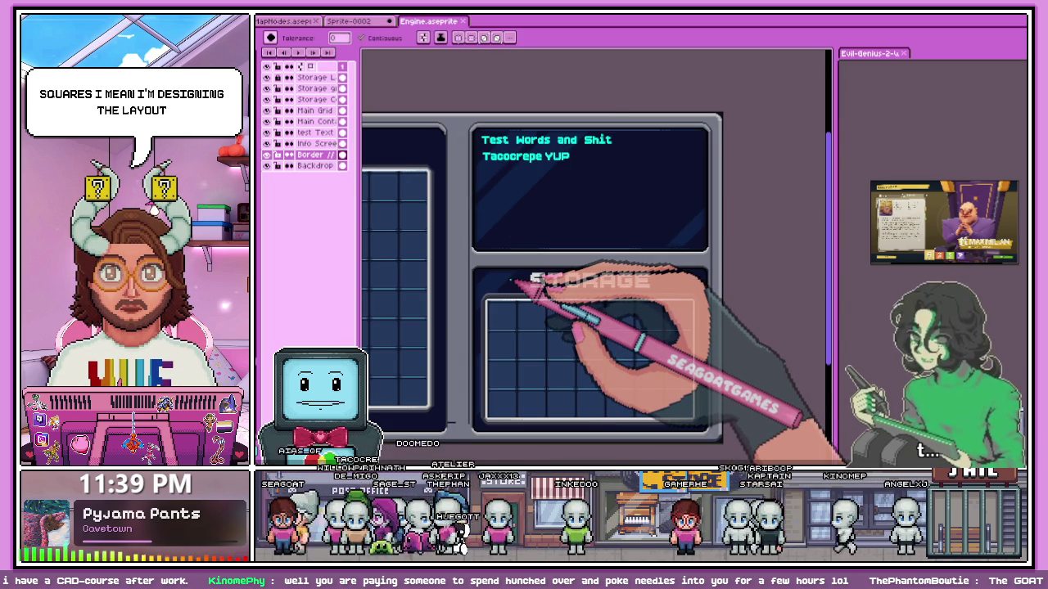
Switch to the running game and exit it through the menu's EXIT option.
{"action": "scroll", "coordinate": [627, 237], "scroll_direction": "down", "scroll_amount": 1}
{"action": "scroll", "coordinate": [616, 256], "scroll_direction": "up", "scroll_amount": 1}
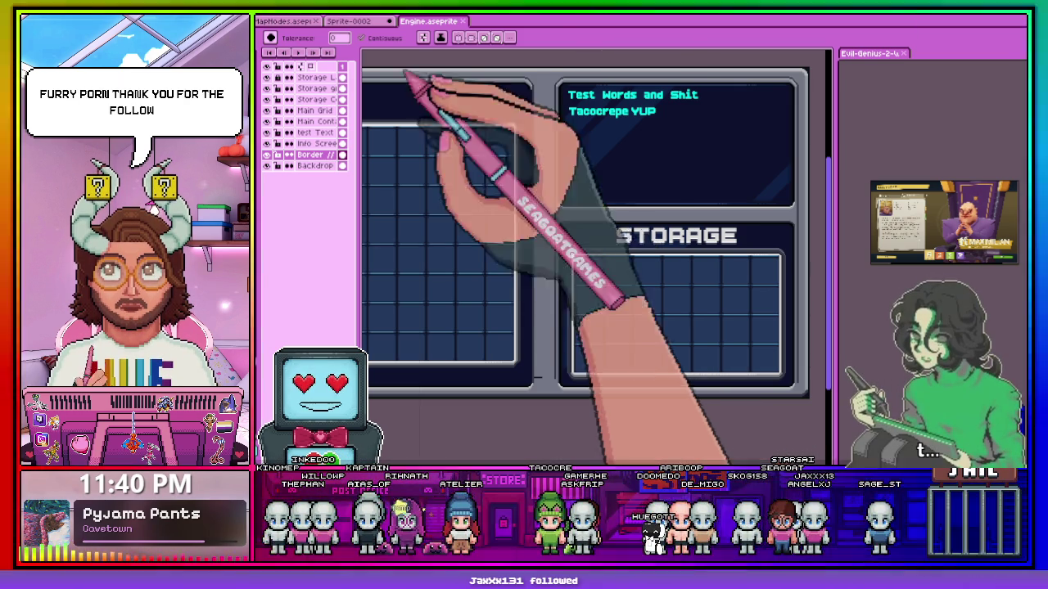
{"action": "scroll", "coordinate": [561, 210], "scroll_direction": "down", "scroll_amount": 4}
{"action": "scroll", "coordinate": [597, 217], "scroll_direction": "up", "scroll_amount": 2}
{"action": "scroll", "coordinate": [597, 217], "scroll_direction": "up", "scroll_amount": 2}
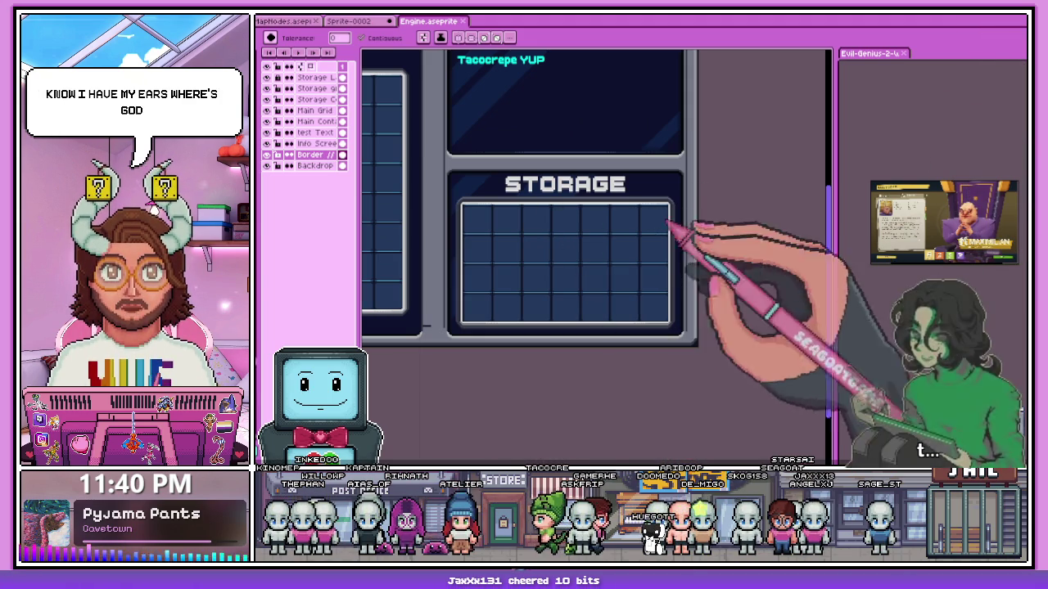
{"action": "key", "text": "alt+Tab"}
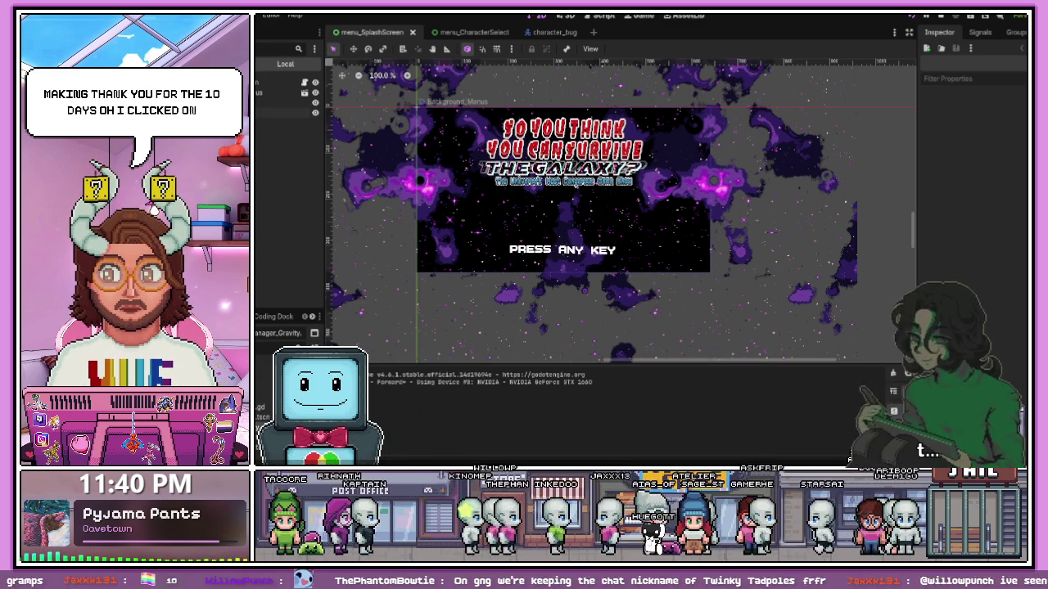
{"action": "key", "text": "Down"}
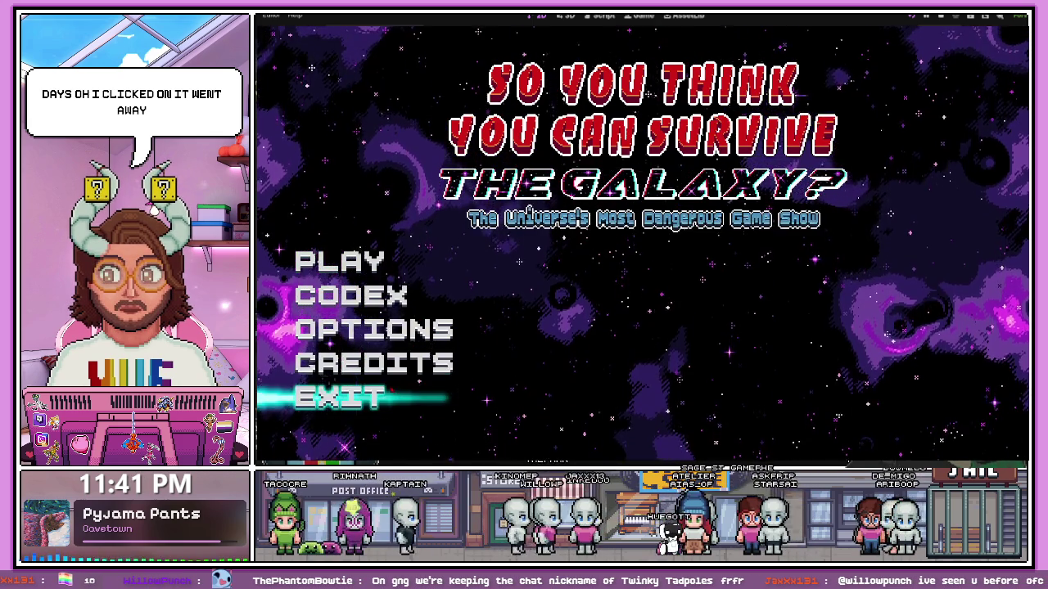
{"action": "key", "text": "Return"}
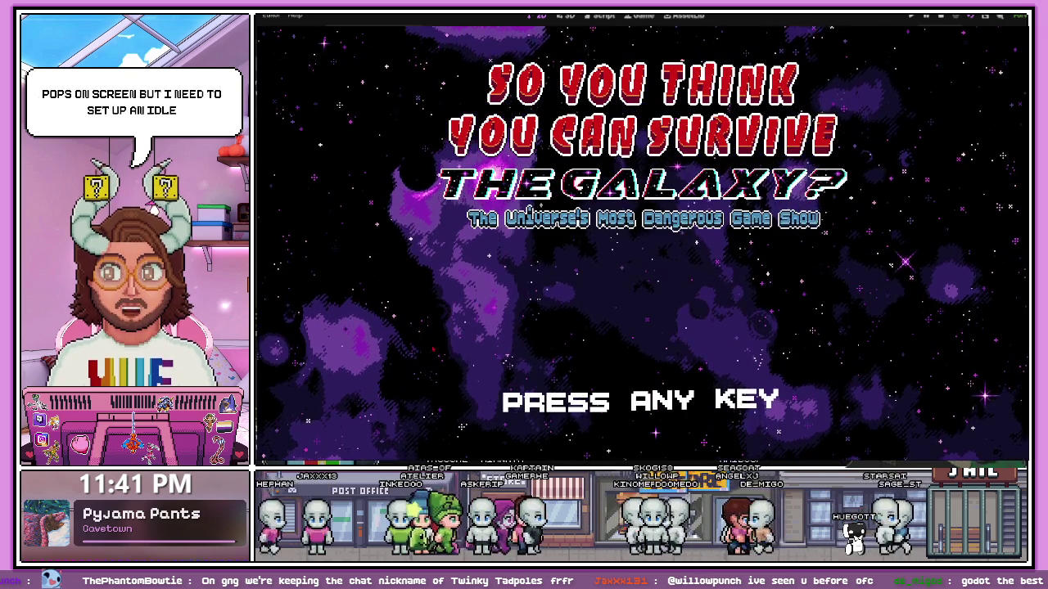
Restart the game, skip the title screen and start a new run to reach the Act 1 map.
{"action": "key", "text": "space"}
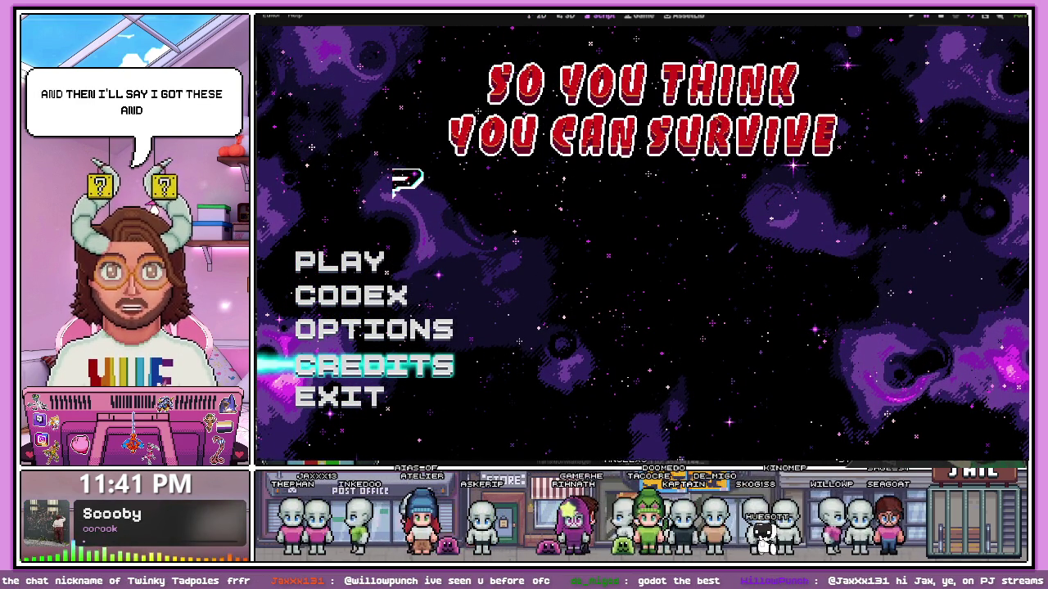
{"action": "left_click", "coordinate": [955, 21]}
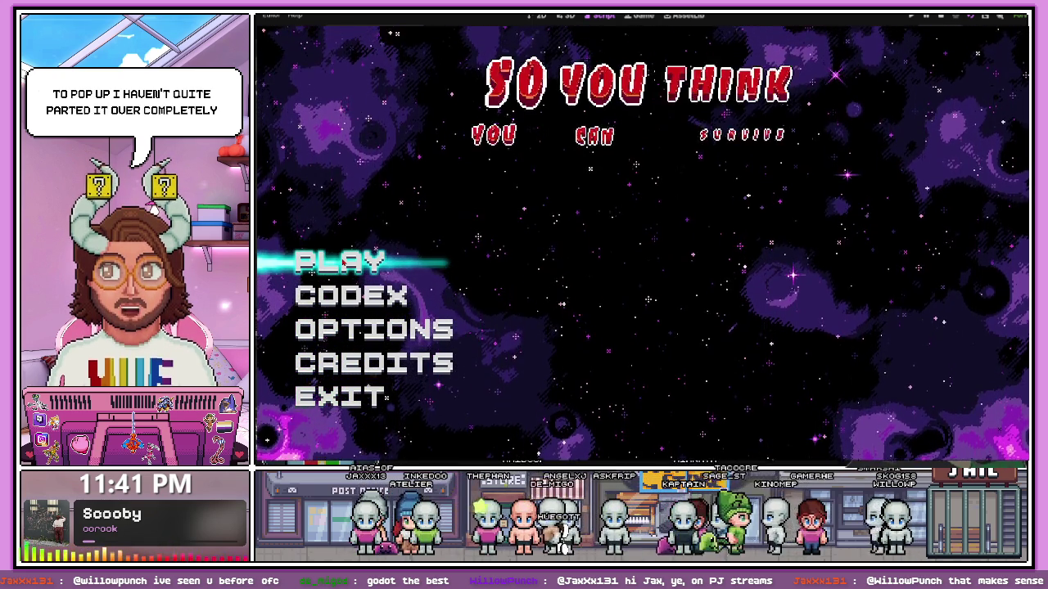
{"action": "key", "text": "Return"}
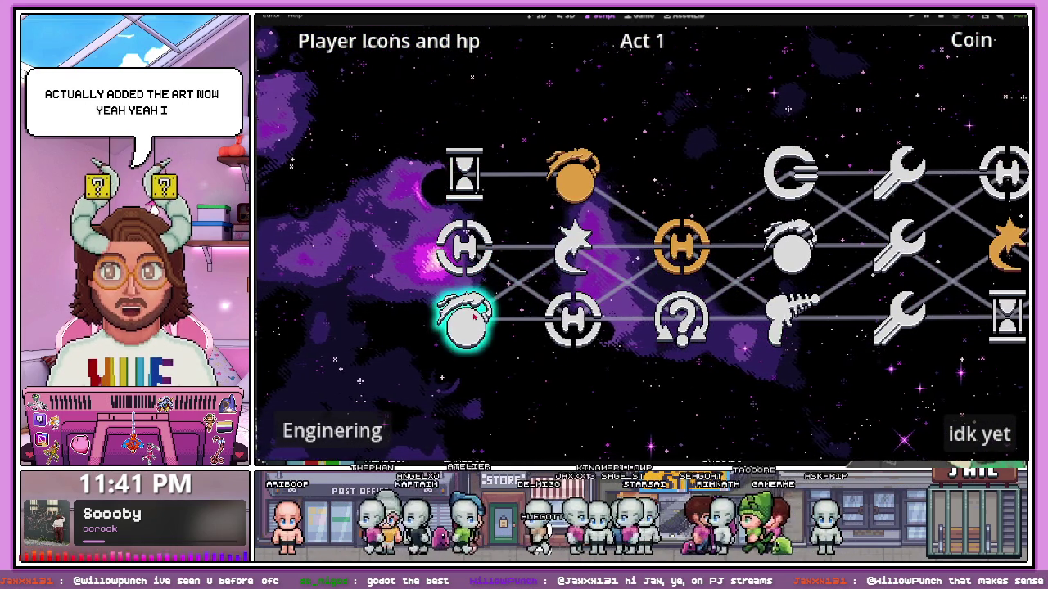
{"action": "left_click", "coordinate": [464, 173]}
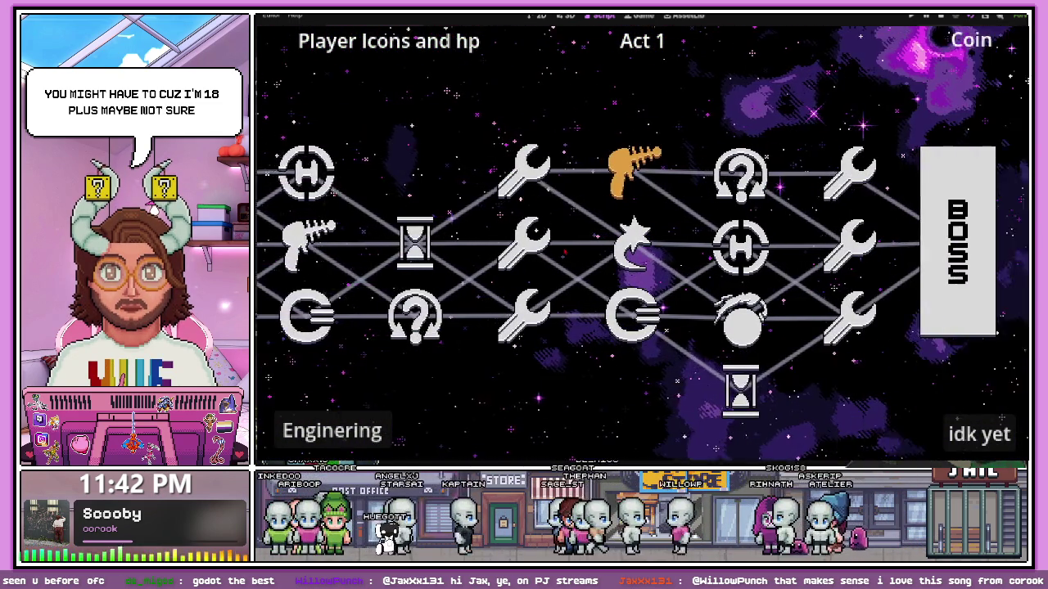
{"action": "scroll", "coordinate": [804, 176], "scroll_direction": "up", "scroll_amount": 3}
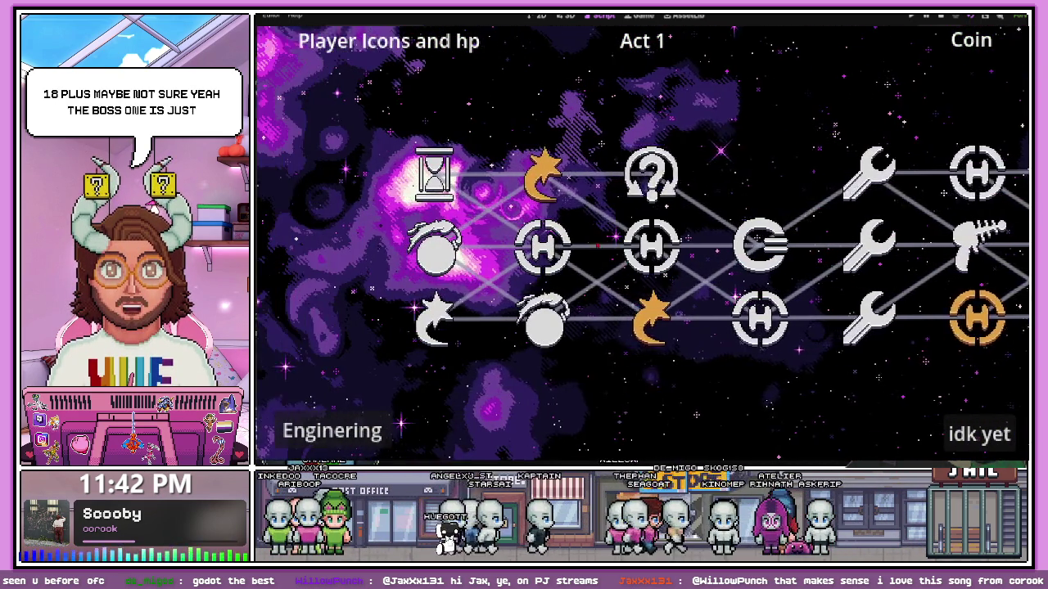
Step left along the node map, then regenerate it into a random layout.
{"action": "key", "text": "Left"}
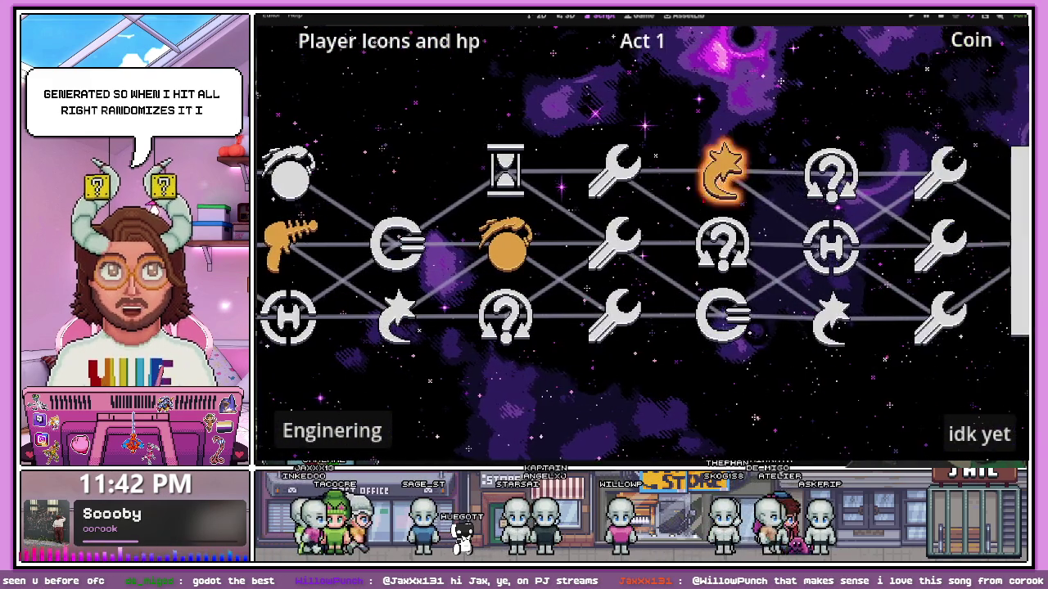
{"action": "key", "text": "Left"}
{"action": "key", "text": "r"}
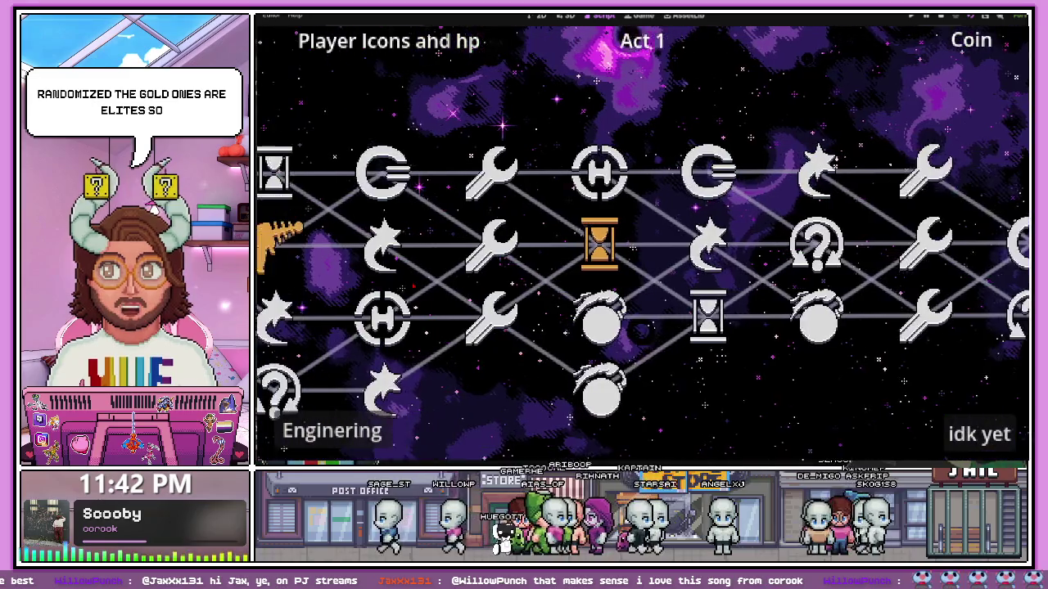
{"action": "key", "text": "Left"}
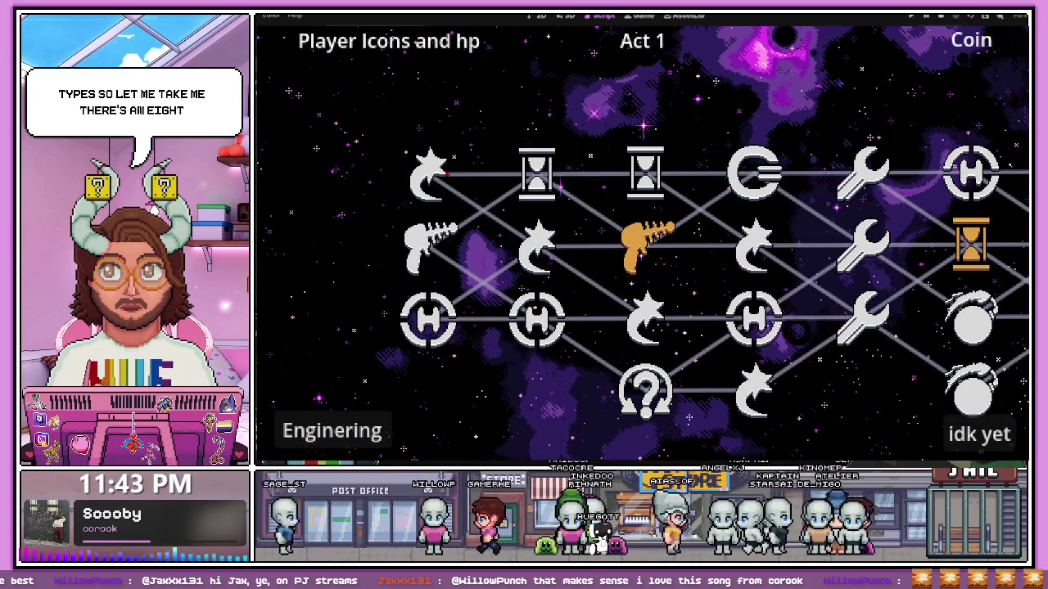
Move the selection down through the ray-gun and H nodes, then right toward the BOSS.
{"action": "key", "text": "Down"}
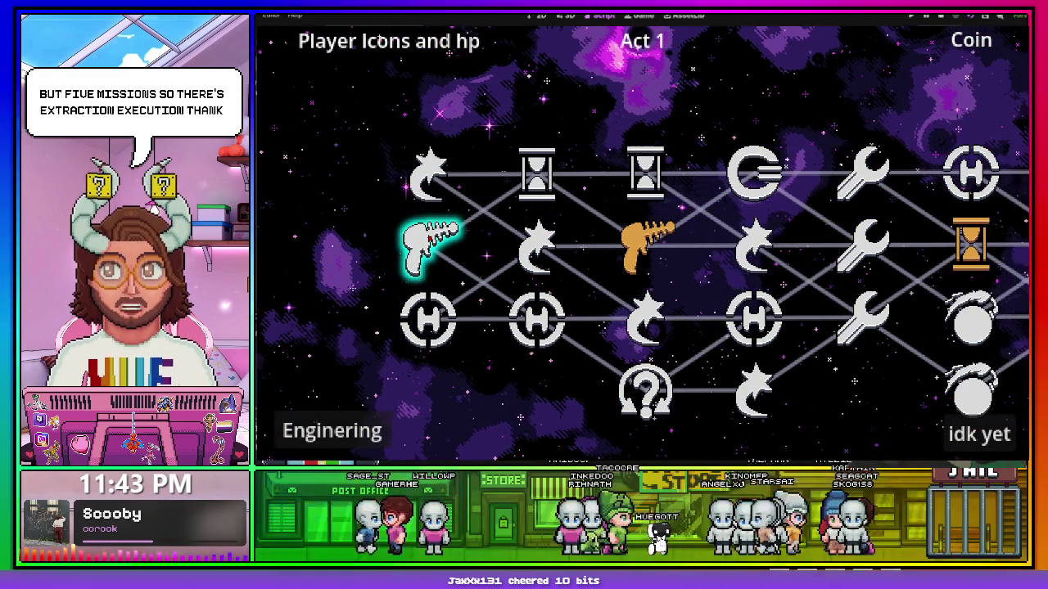
{"action": "key", "text": "Down"}
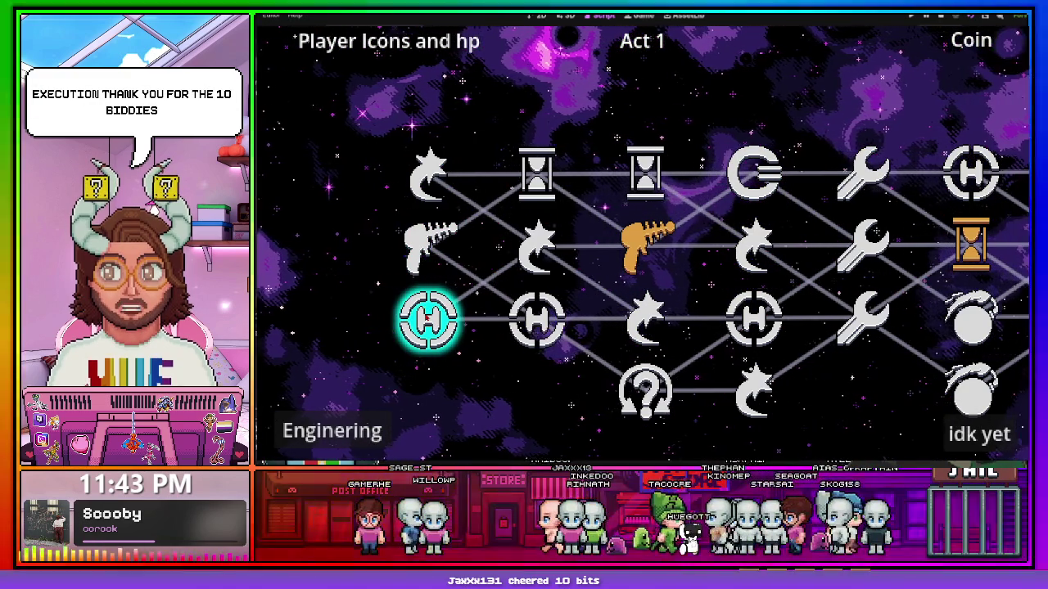
{"action": "key", "text": "Right"}
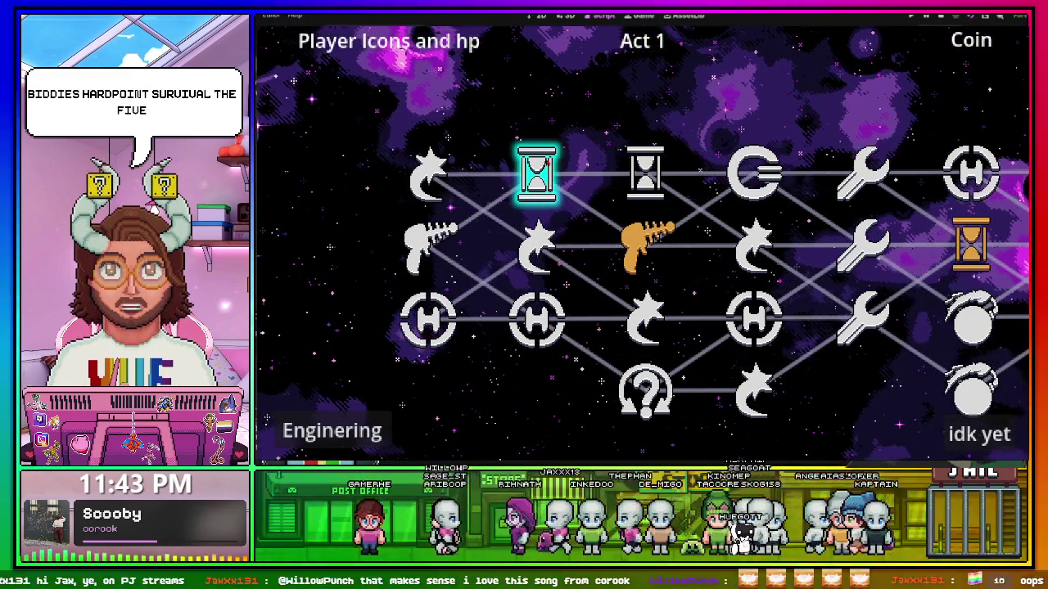
{"action": "key", "text": "Right"}
{"action": "key", "text": "Right"}
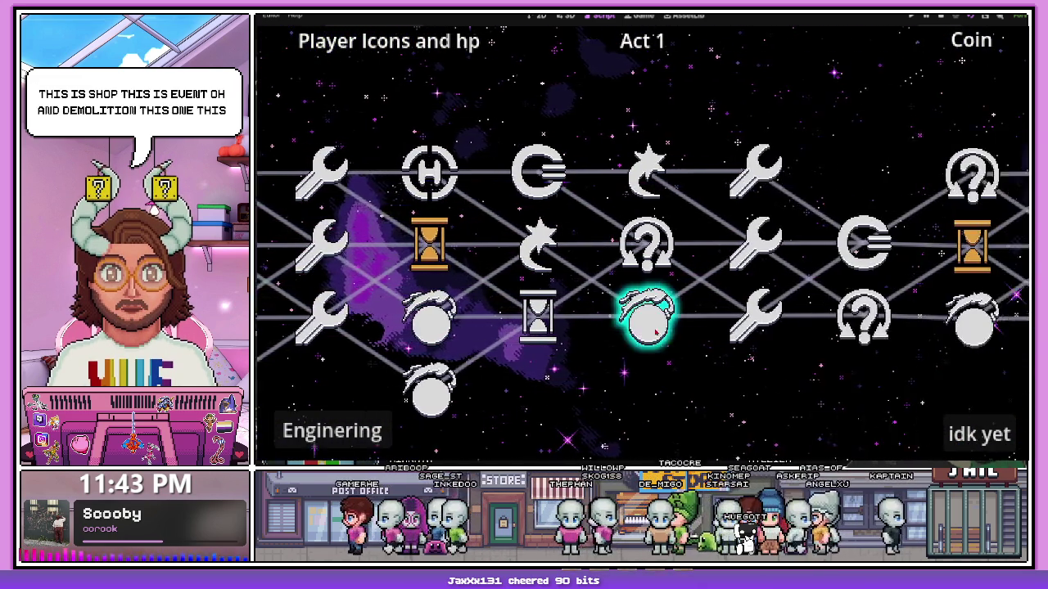
{"action": "key", "text": "Right"}
{"action": "key", "text": "Right"}
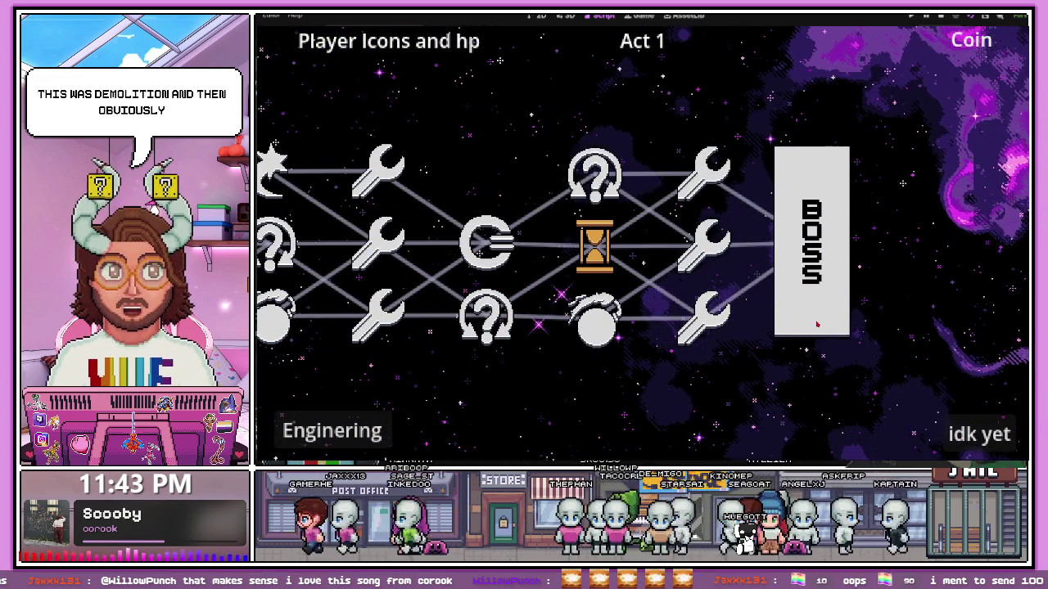
Regenerate the map again, pan one column along, and close the game.
{"action": "key", "text": "r"}
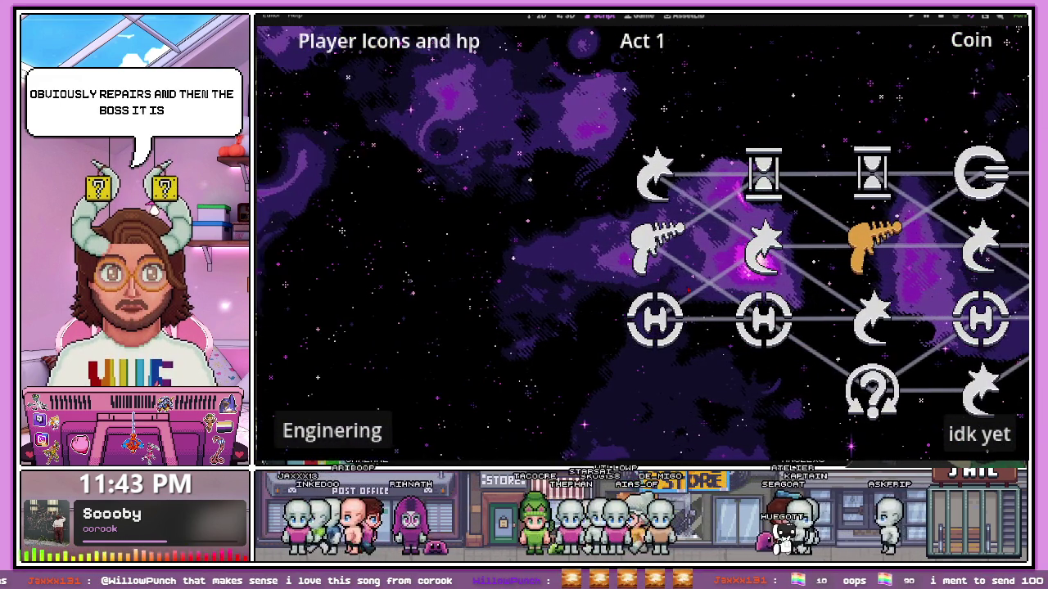
{"action": "key", "text": "Right"}
{"action": "key", "text": "Right"}
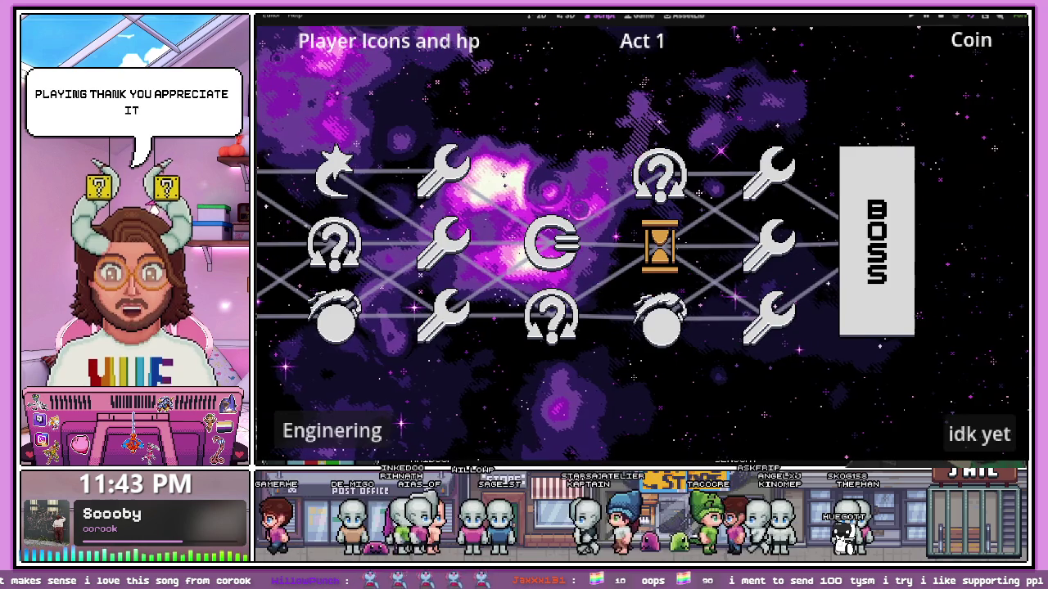
{"action": "key", "text": "alt+F4"}
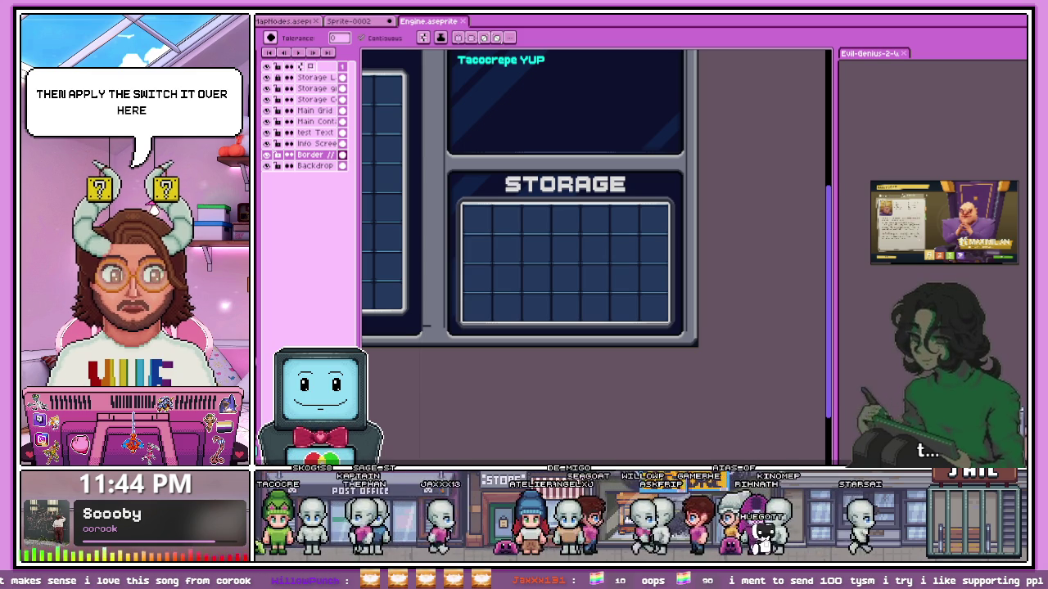
Switch back to the Godot editor with the player.gd script open.
{"action": "key", "text": "alt+Tab"}
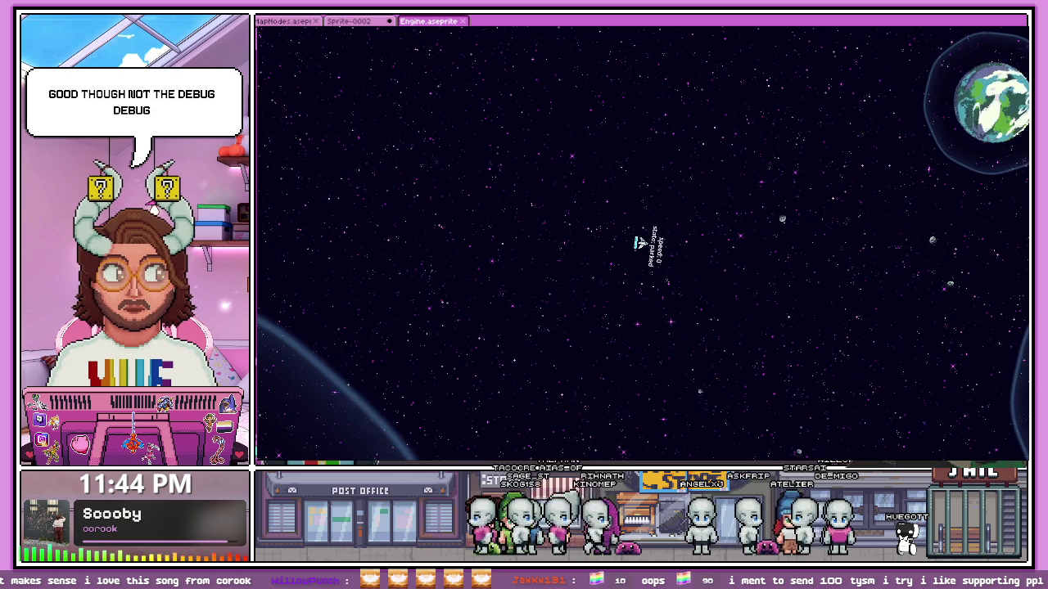
Fly the parked ship forward and boost it to a higher speed.
{"action": "key", "text": "w"}
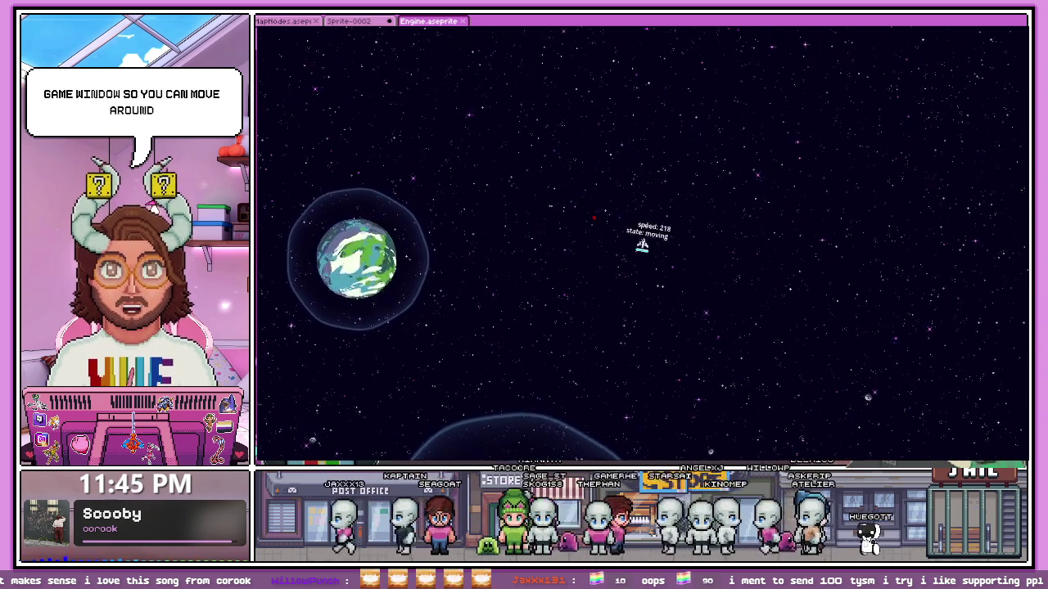
{"action": "key", "text": "shift"}
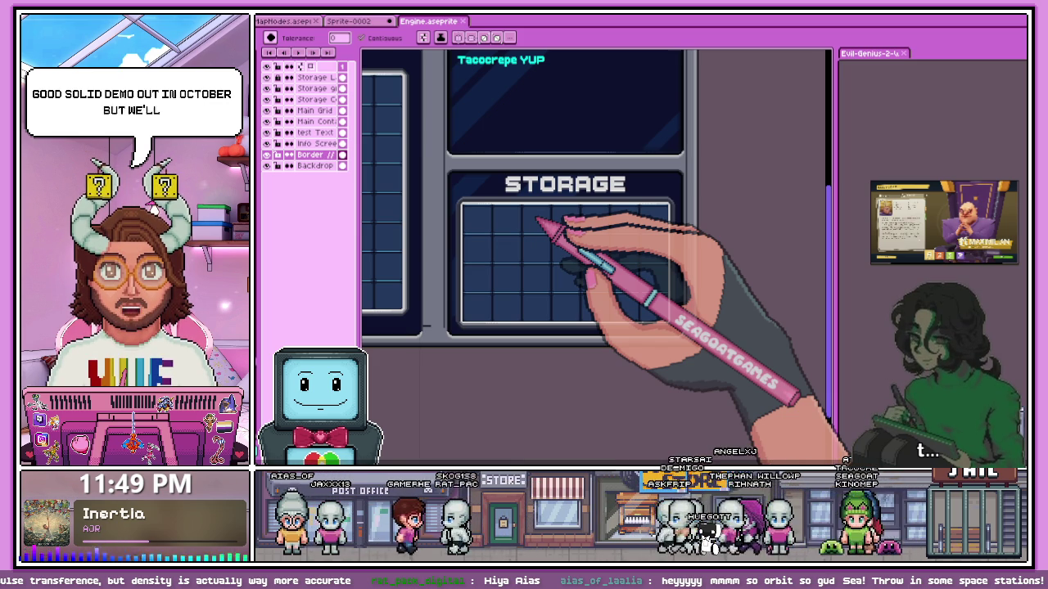
Save the cyan bar sprite Sprite-0002 under a new name and return to the Engine document.
{"action": "scroll", "coordinate": [557, 234], "scroll_direction": "up", "scroll_amount": 3}
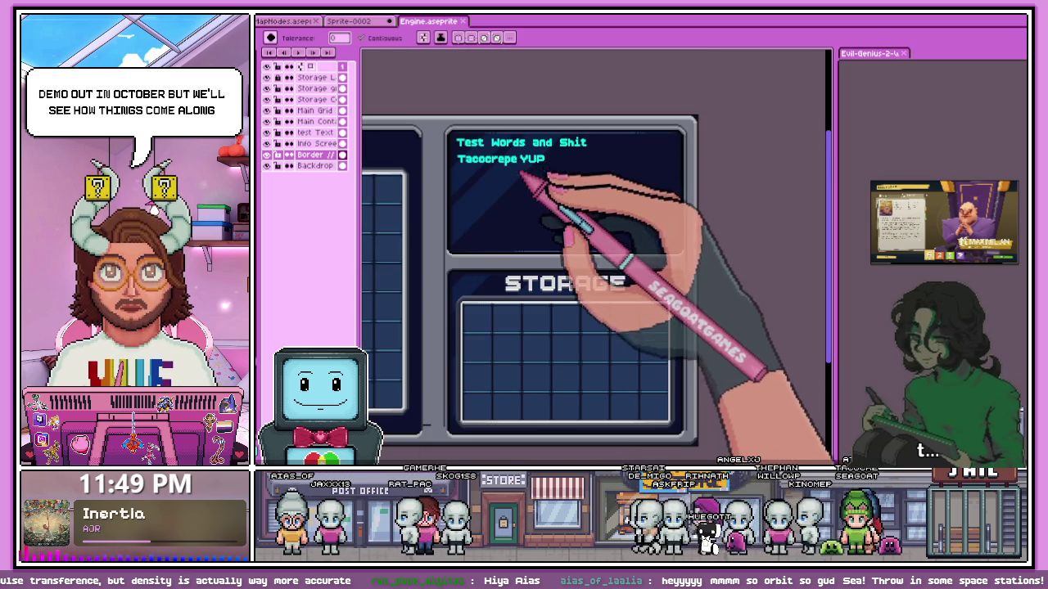
{"action": "left_click", "coordinate": [359, 22]}
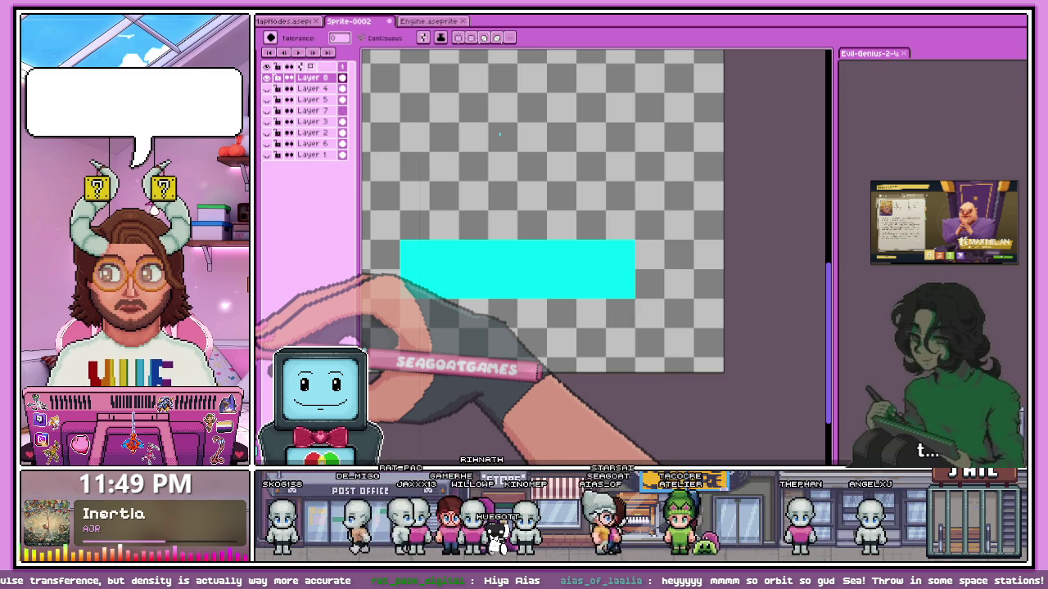
{"action": "key", "text": "Return"}
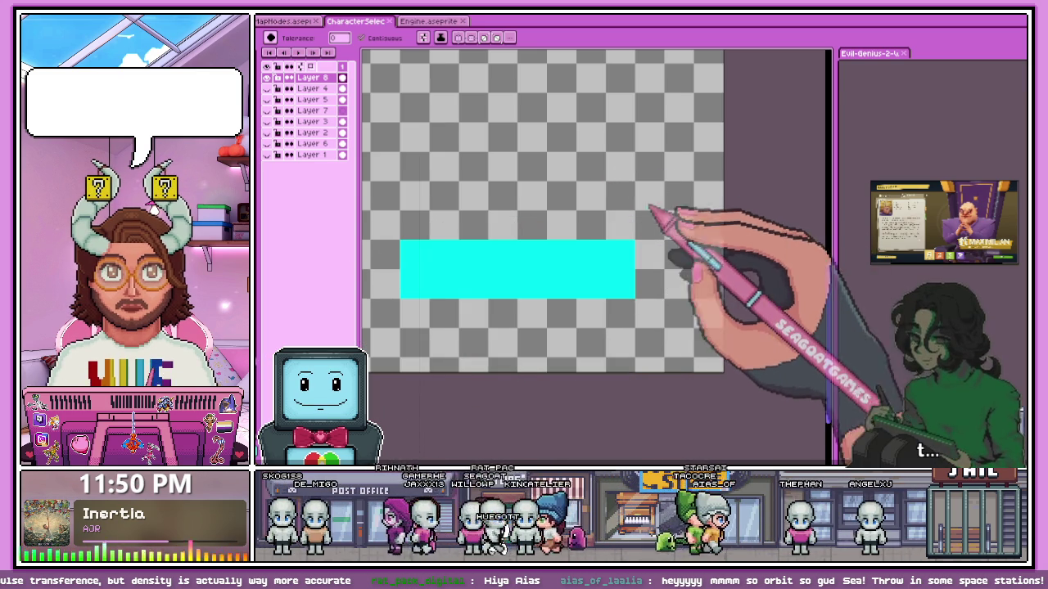
{"action": "left_click", "coordinate": [430, 21]}
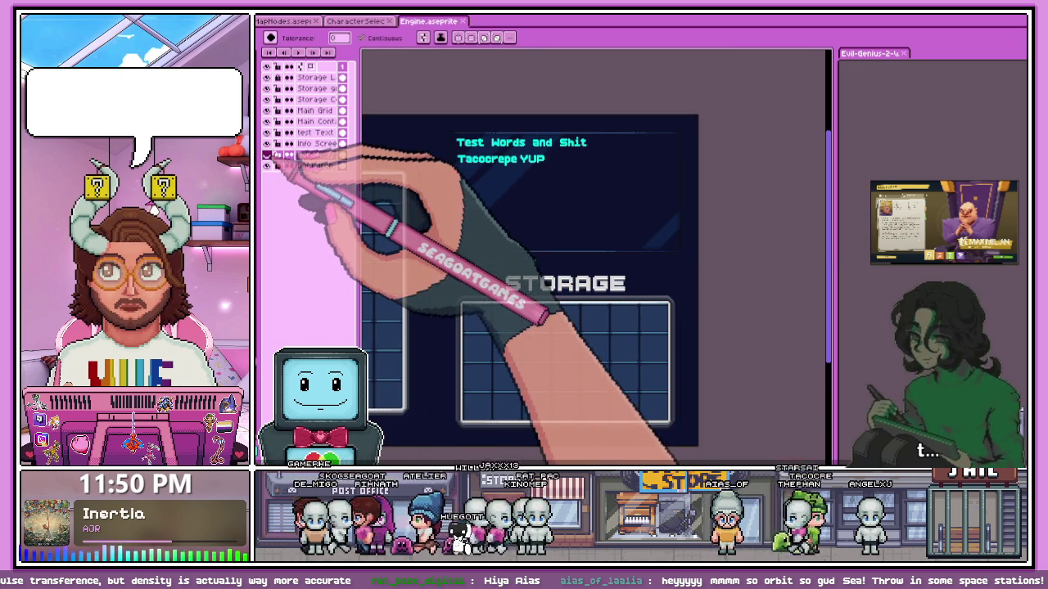
Make the hidden Border layer visible and switch to the rectangular marquee tool.
{"action": "left_click", "coordinate": [267, 154]}
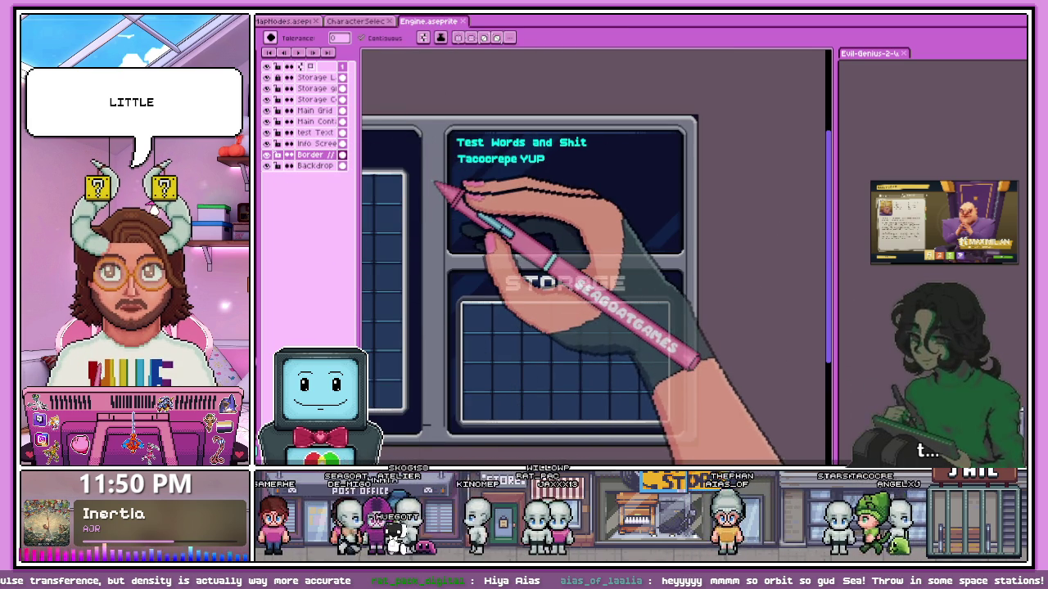
{"action": "key", "text": "m"}
{"action": "scroll", "coordinate": [480, 269], "scroll_direction": "up", "scroll_amount": 2}
{"action": "scroll", "coordinate": [421, 235], "scroll_direction": "up", "scroll_amount": 1}
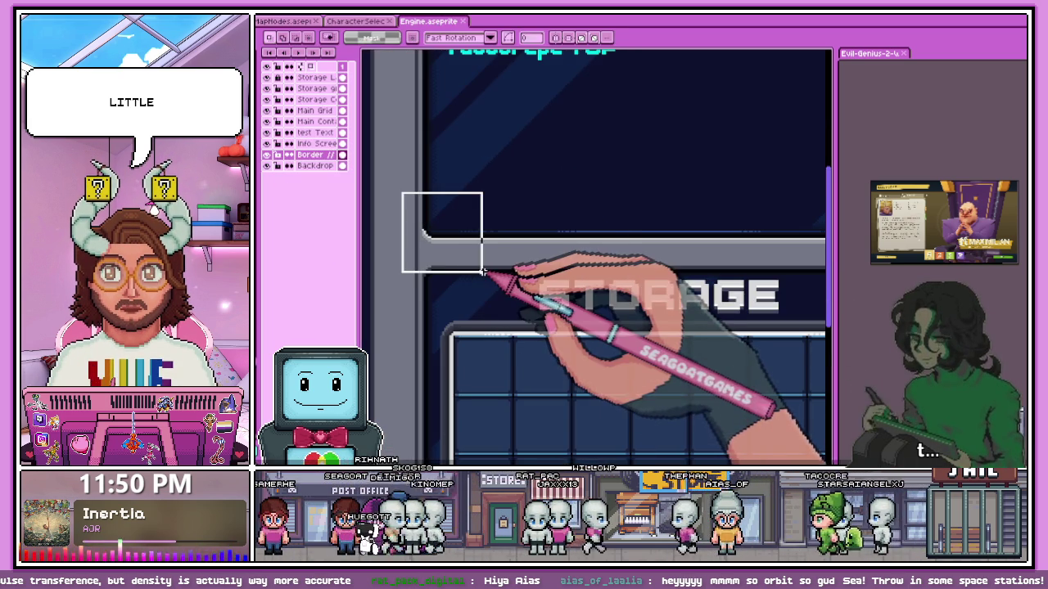
In CharacterSelect, move the grey frame corner piece beside the bar and commit it.
{"action": "left_click", "coordinate": [358, 21]}
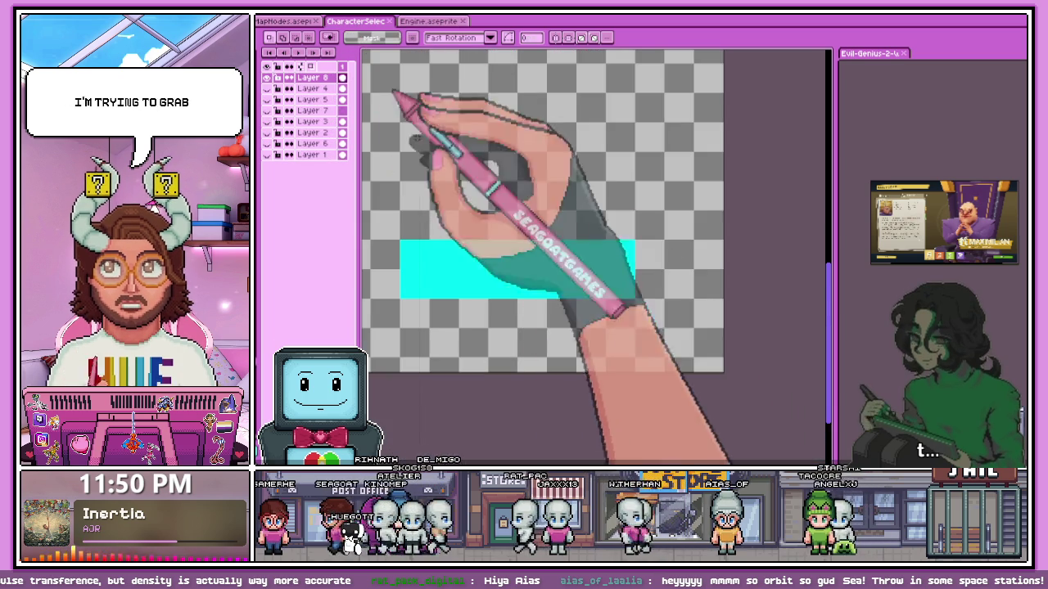
{"action": "scroll", "coordinate": [492, 344], "scroll_direction": "up", "scroll_amount": 1}
{"action": "left_click_drag", "start_coordinate": [530, 196], "coordinate": [658, 319]}
{"action": "left_click_drag", "start_coordinate": [549, 291], "coordinate": [400, 316]}
{"action": "left_click_drag", "start_coordinate": [464, 316], "coordinate": [472, 315]}
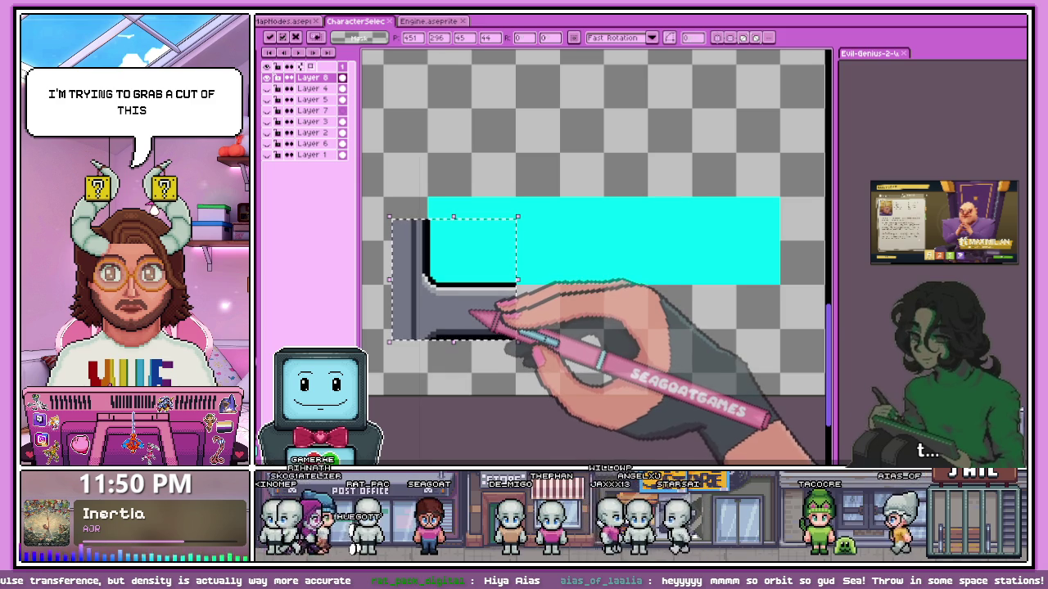
{"action": "key", "text": "ctrl+d"}
{"action": "scroll", "coordinate": [457, 310], "scroll_direction": "down", "scroll_amount": 1}
{"action": "scroll", "coordinate": [446, 303], "scroll_direction": "up", "scroll_amount": 1}
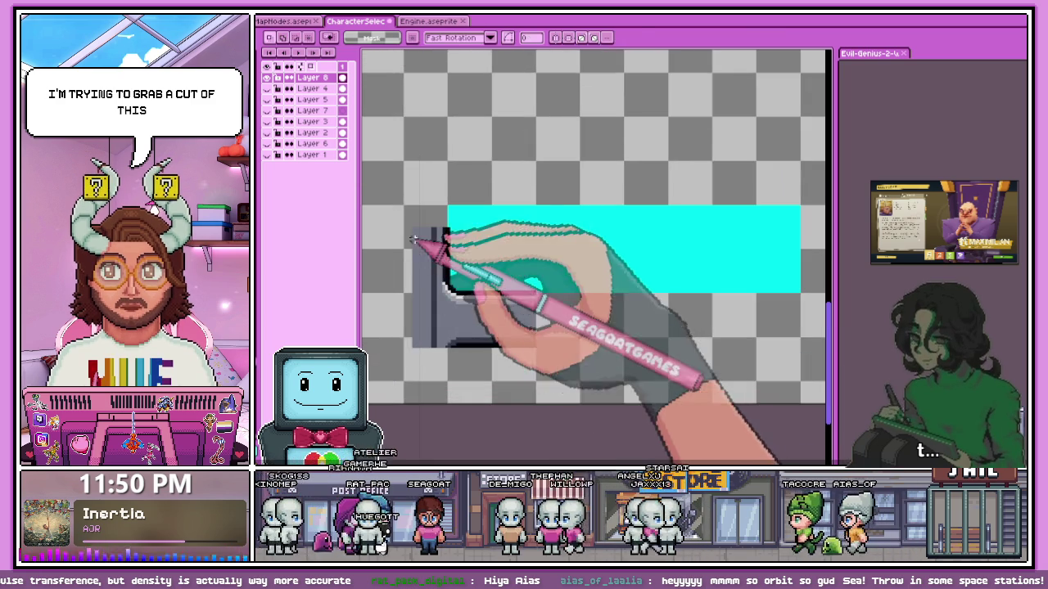
{"action": "scroll", "coordinate": [415, 239], "scroll_direction": "down", "scroll_amount": 4}
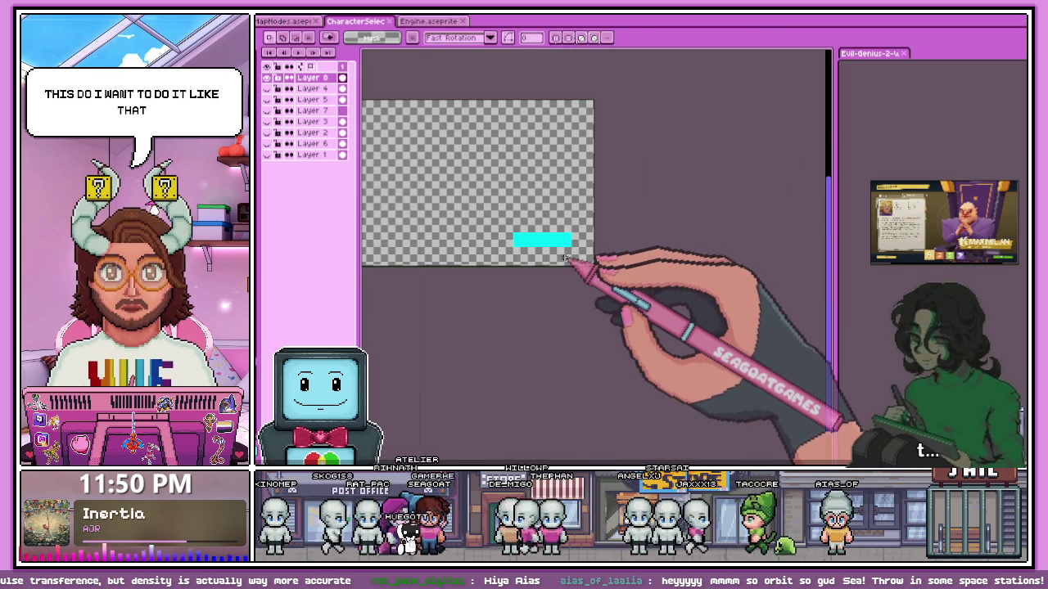
{"action": "scroll", "coordinate": [524, 252], "scroll_direction": "up", "scroll_amount": 1}
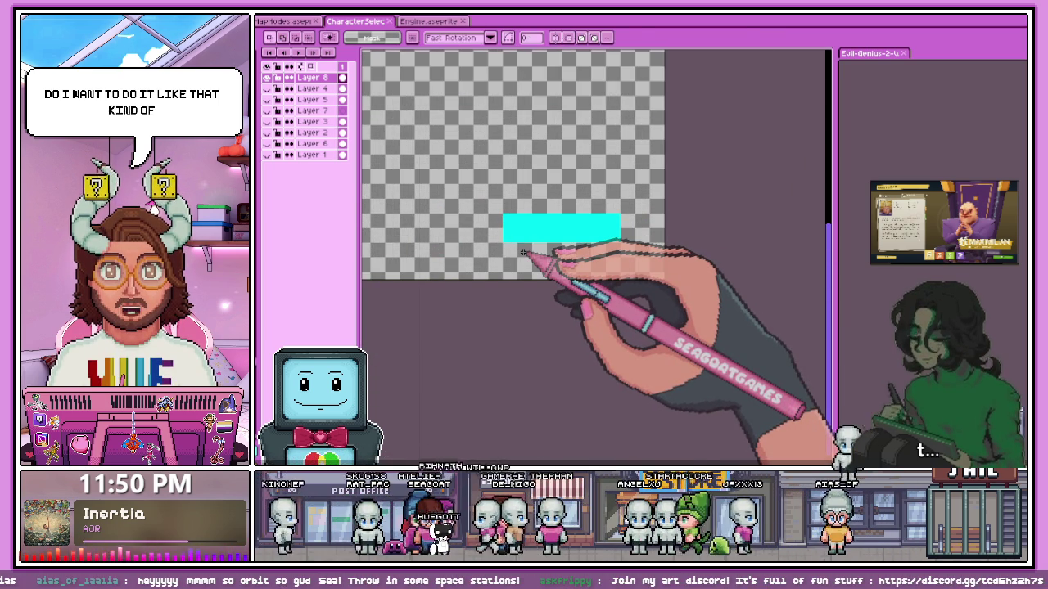
Magic-wand select the cyan bar and recolor it teal.
{"action": "key", "text": "w"}
{"action": "key", "text": "b"}
{"action": "scroll", "coordinate": [563, 232], "scroll_direction": "up", "scroll_amount": 1}
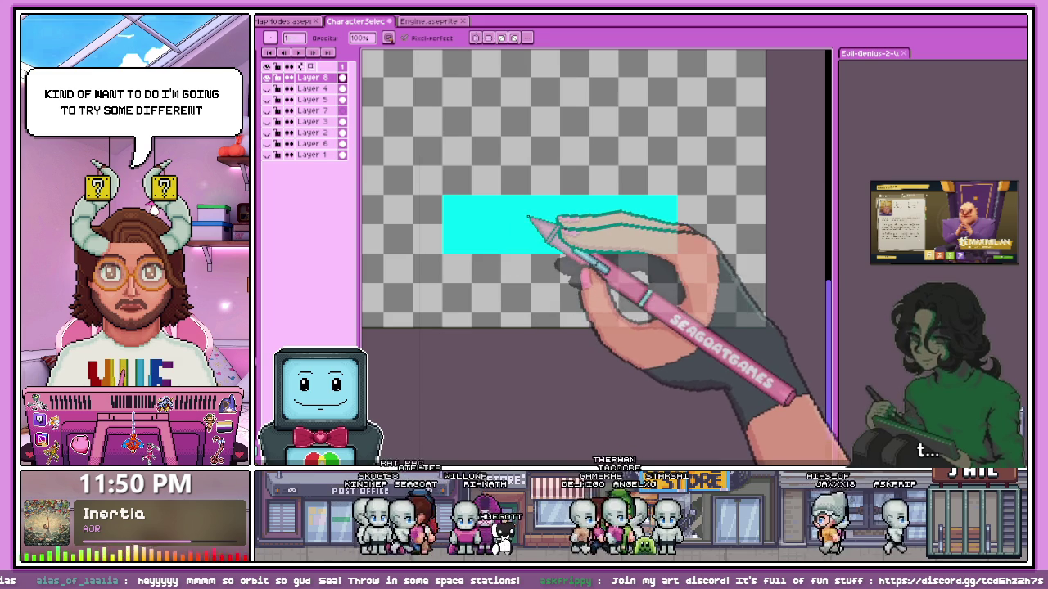
{"action": "key", "text": "w"}
{"action": "left_click", "coordinate": [551, 205]}
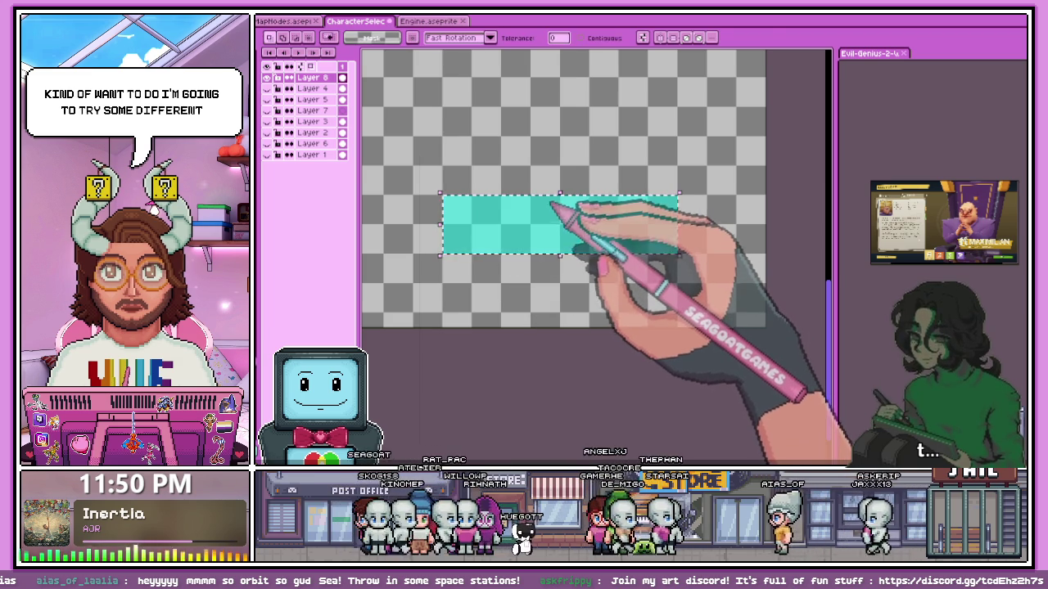
{"action": "key", "text": "ctrl+d"}
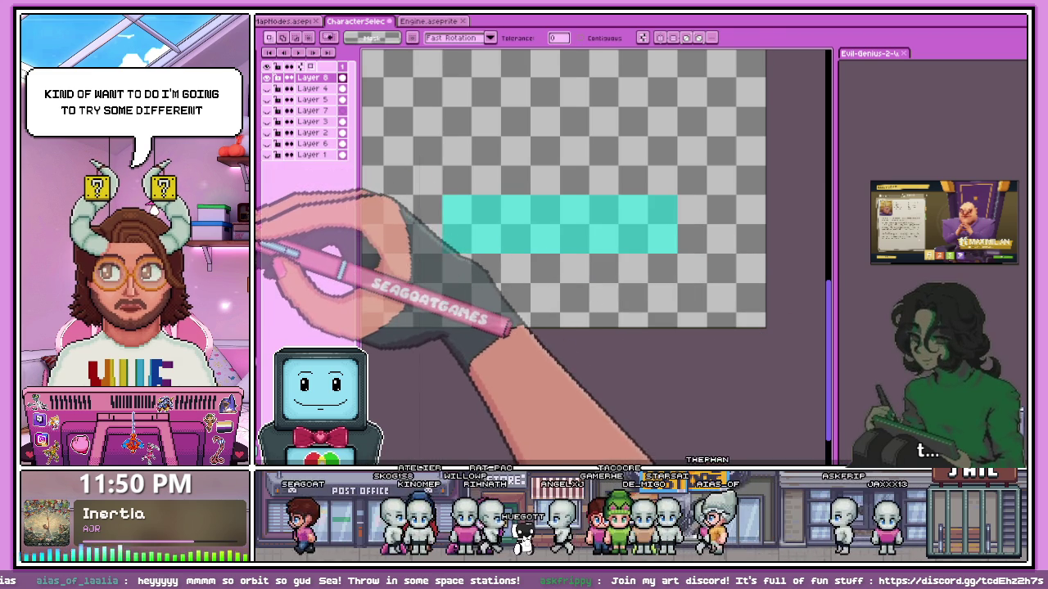
Pencil light-grey outline pixels along the bar's left and bottom edges.
{"action": "key", "text": "b"}
{"action": "scroll", "coordinate": [440, 248], "scroll_direction": "up", "scroll_amount": 2}
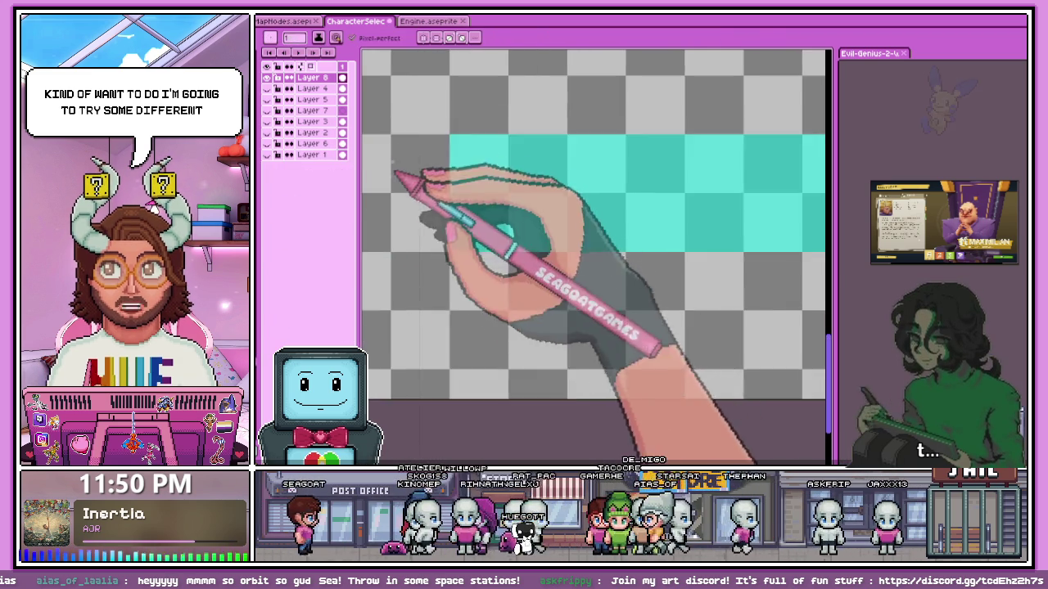
{"action": "scroll", "coordinate": [409, 197], "scroll_direction": "up", "scroll_amount": 3}
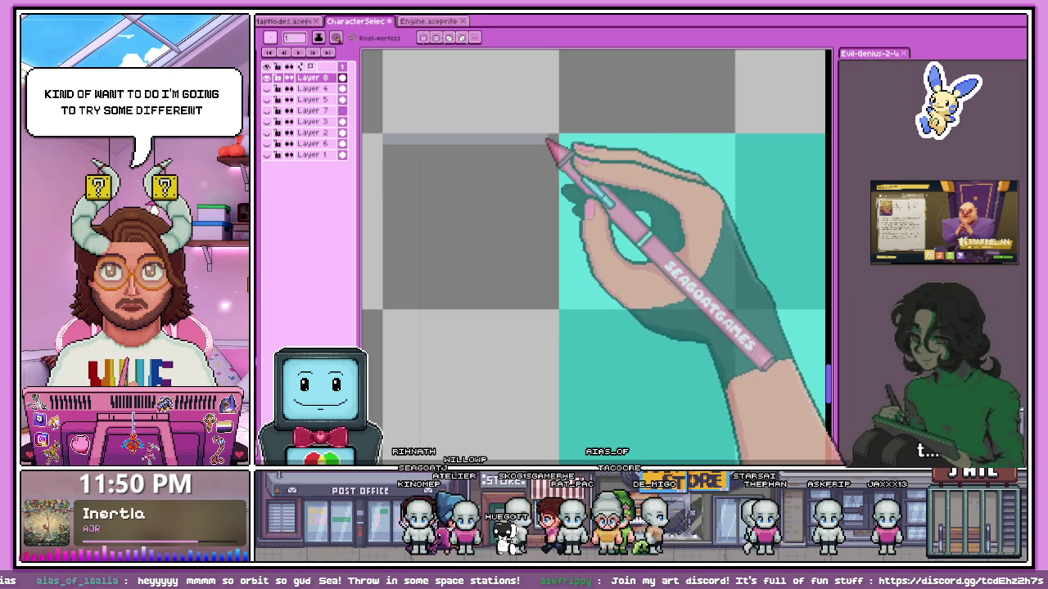
{"action": "scroll", "coordinate": [544, 278], "scroll_direction": "down", "scroll_amount": 2}
{"action": "scroll", "coordinate": [555, 310], "scroll_direction": "up", "scroll_amount": 1}
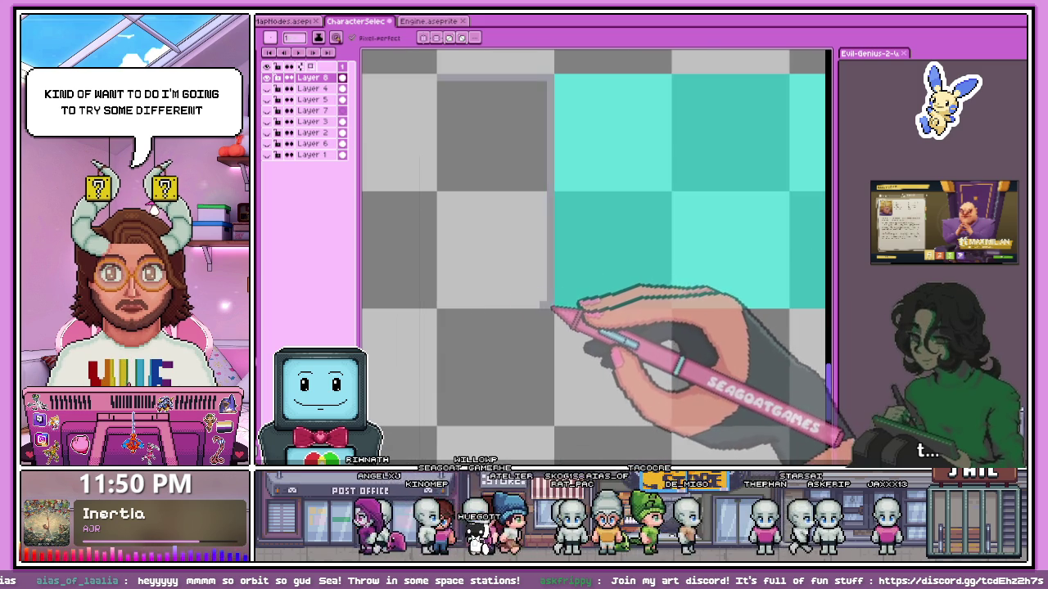
{"action": "left_click_drag", "start_coordinate": [554, 309], "coordinate": [451, 93]}
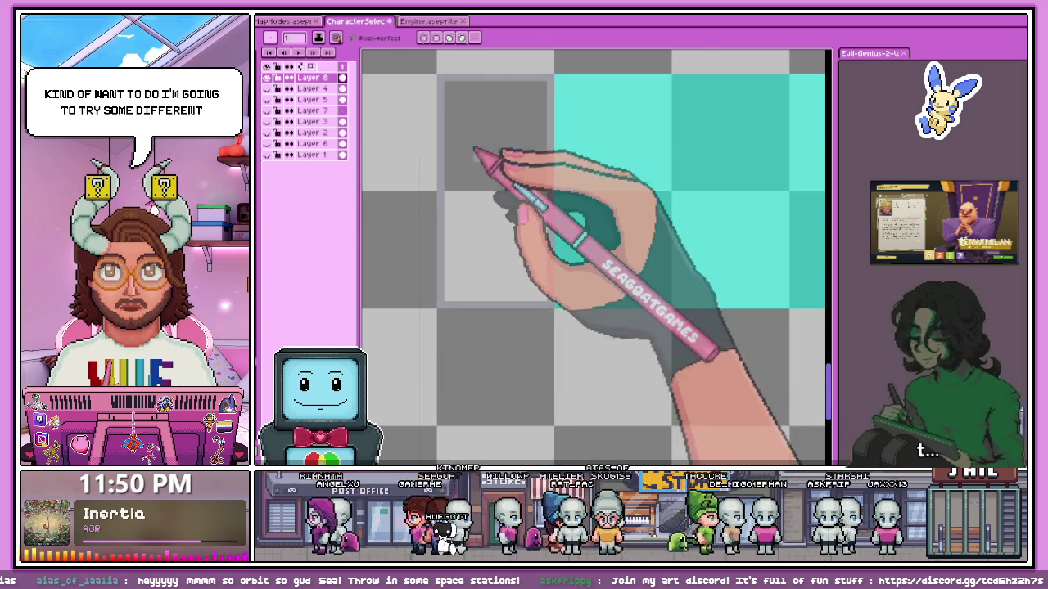
Draw a light-grey line along the bar's top edge and inspect the outline.
{"action": "key", "text": "w"}
{"action": "scroll", "coordinate": [456, 234], "scroll_direction": "down", "scroll_amount": 2}
{"action": "scroll", "coordinate": [603, 229], "scroll_direction": "down", "scroll_amount": 1}
{"action": "scroll", "coordinate": [635, 225], "scroll_direction": "up", "scroll_amount": 1}
{"action": "key", "text": "b"}
{"action": "scroll", "coordinate": [596, 224], "scroll_direction": "up", "scroll_amount": 2}
{"action": "scroll", "coordinate": [497, 158], "scroll_direction": "up", "scroll_amount": 2}
{"action": "mouse_move", "coordinate": [442, 136]}
{"action": "left_mouse_down"}
{"action": "mouse_move", "coordinate": [630, 150]}
{"action": "mouse_move", "coordinate": [788, 137]}
{"action": "left_mouse_up"}
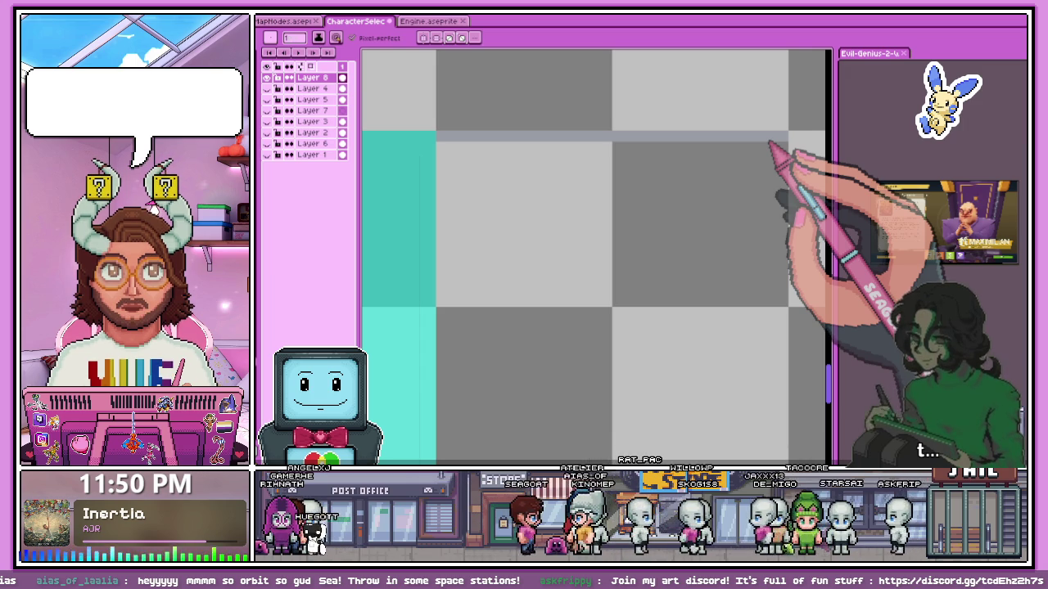
{"action": "scroll", "coordinate": [532, 147], "scroll_direction": "down", "scroll_amount": 3}
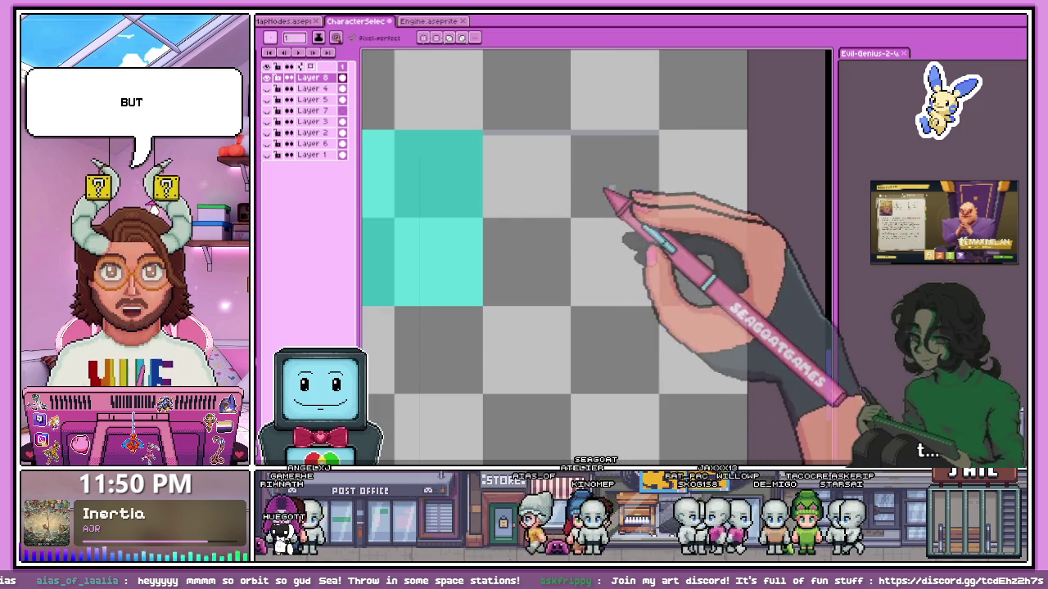
{"action": "scroll", "coordinate": [589, 229], "scroll_direction": "down", "scroll_amount": 4}
{"action": "scroll", "coordinate": [439, 230], "scroll_direction": "up", "scroll_amount": 3}
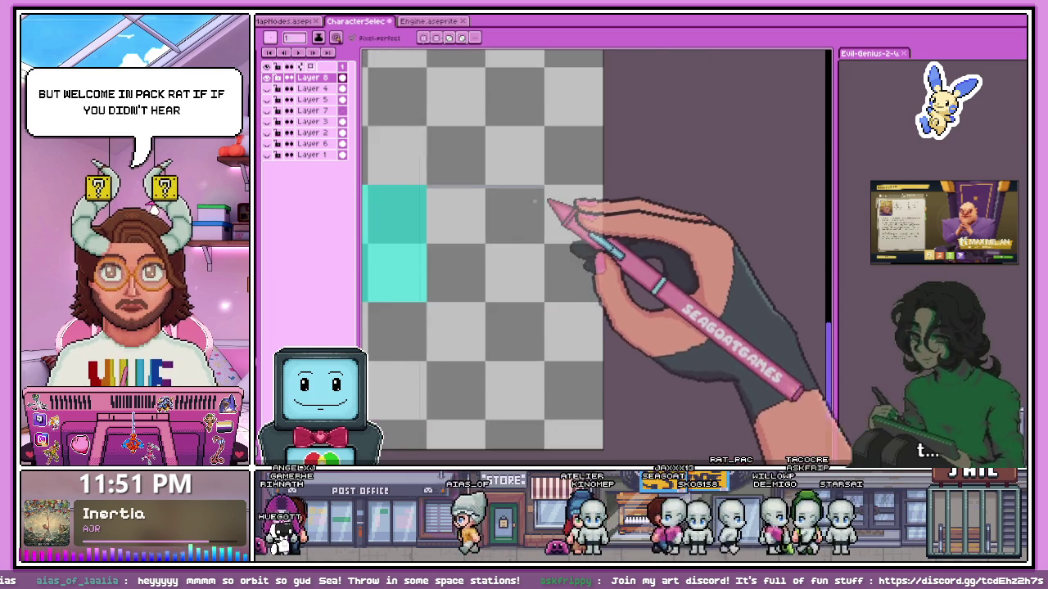
{"action": "scroll", "coordinate": [568, 205], "scroll_direction": "up", "scroll_amount": 1}
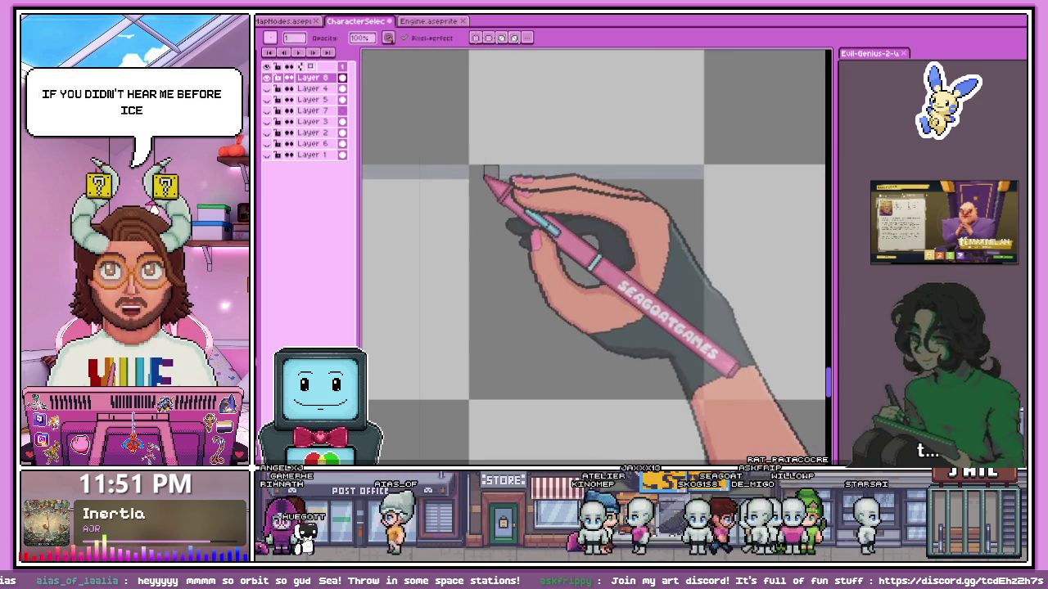
{"action": "scroll", "coordinate": [471, 158], "scroll_direction": "left", "scroll_amount": 2}
{"action": "scroll", "coordinate": [507, 163], "scroll_direction": "right", "scroll_amount": 1}
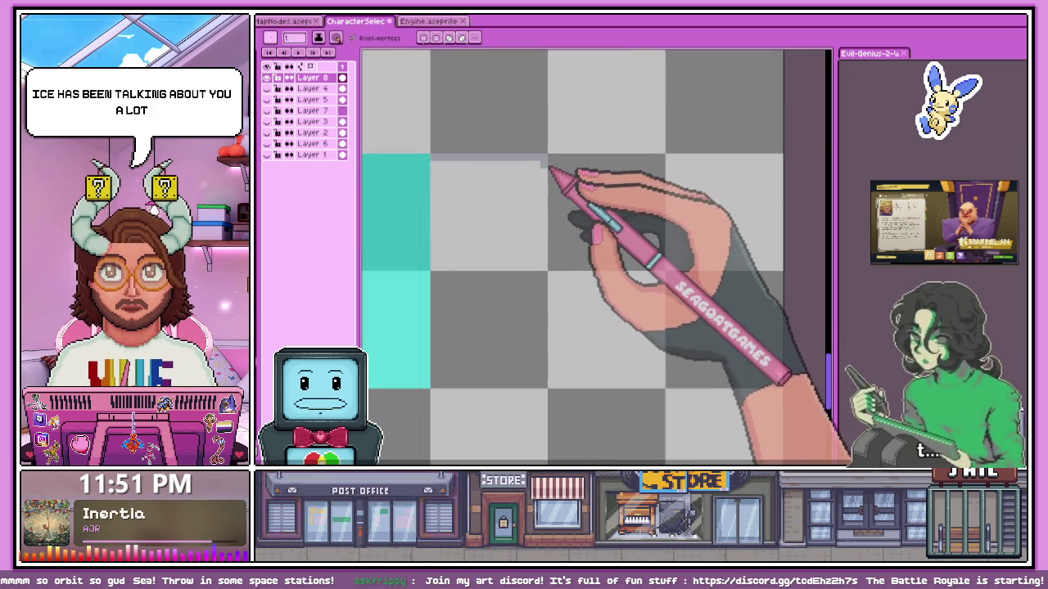
{"action": "scroll", "coordinate": [549, 169], "scroll_direction": "down", "scroll_amount": 1}
{"action": "scroll", "coordinate": [549, 313], "scroll_direction": "up", "scroll_amount": 1}
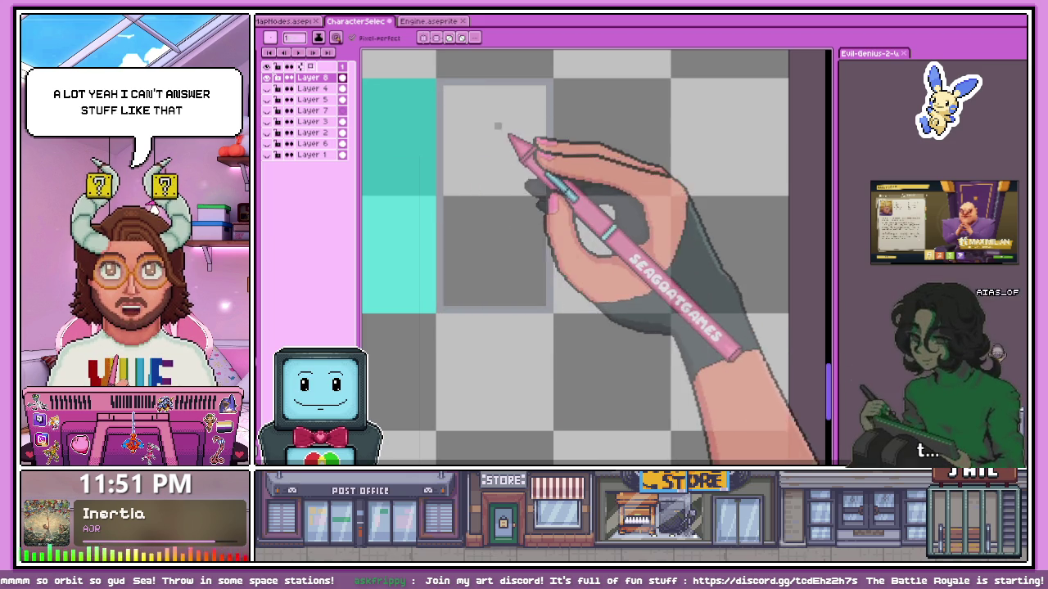
{"action": "key", "text": "g"}
{"action": "scroll", "coordinate": [491, 204], "scroll_direction": "down", "scroll_amount": 3}
{"action": "scroll", "coordinate": [503, 227], "scroll_direction": "down", "scroll_amount": 3}
{"action": "scroll", "coordinate": [510, 216], "scroll_direction": "up", "scroll_amount": 2}
{"action": "scroll", "coordinate": [577, 222], "scroll_direction": "down", "scroll_amount": 2}
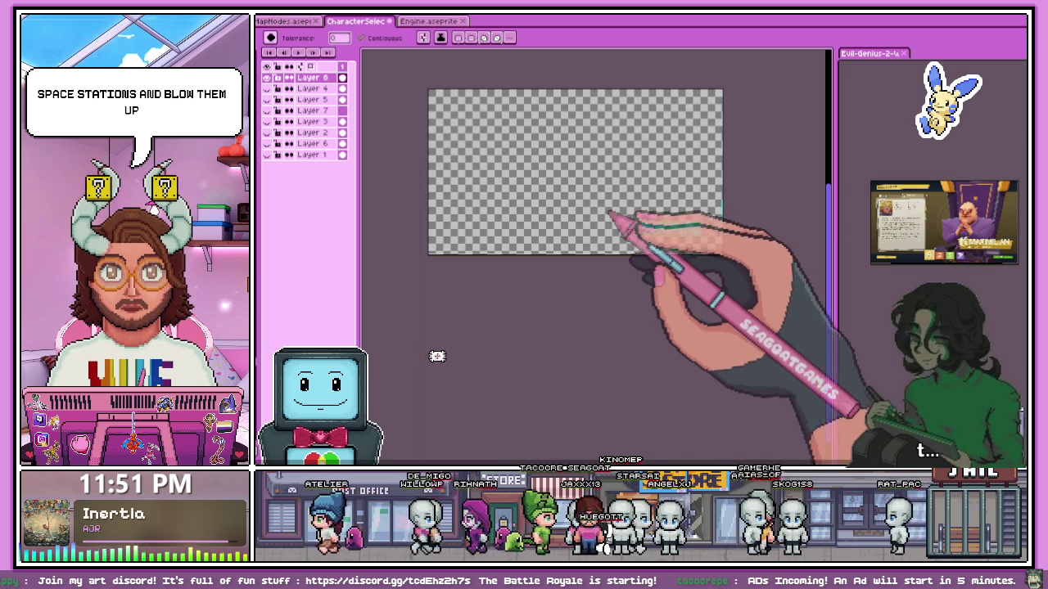
Zoom around the teal bar to inspect it, then switch to the Engine.aseprite document.
{"action": "scroll", "coordinate": [715, 238], "scroll_direction": "down", "scroll_amount": 1}
{"action": "scroll", "coordinate": [753, 243], "scroll_direction": "up", "scroll_amount": 5}
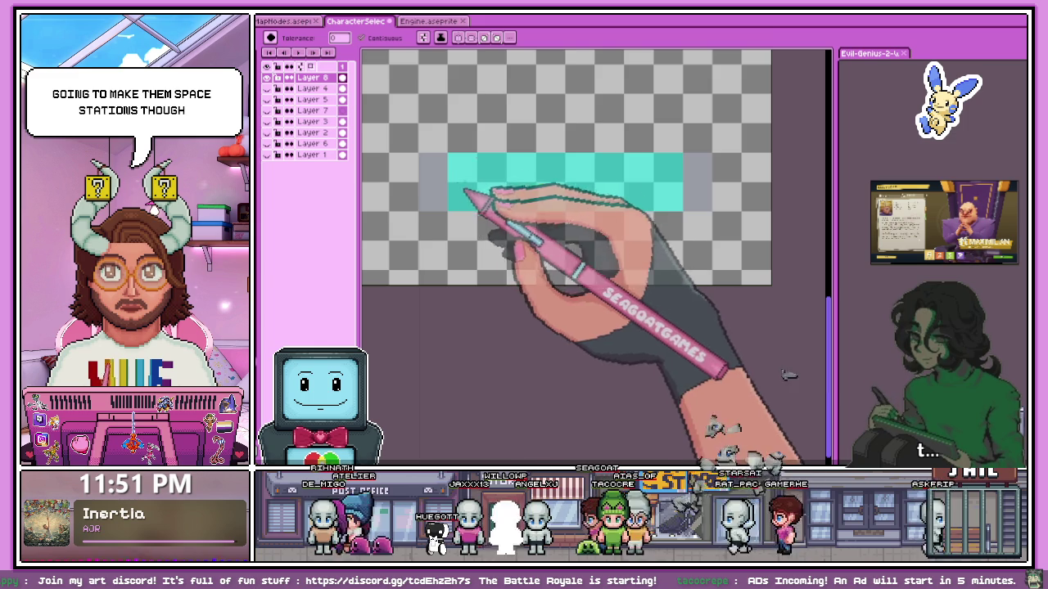
{"action": "scroll", "coordinate": [467, 187], "scroll_direction": "down", "scroll_amount": 1}
{"action": "scroll", "coordinate": [655, 244], "scroll_direction": "down", "scroll_amount": 1}
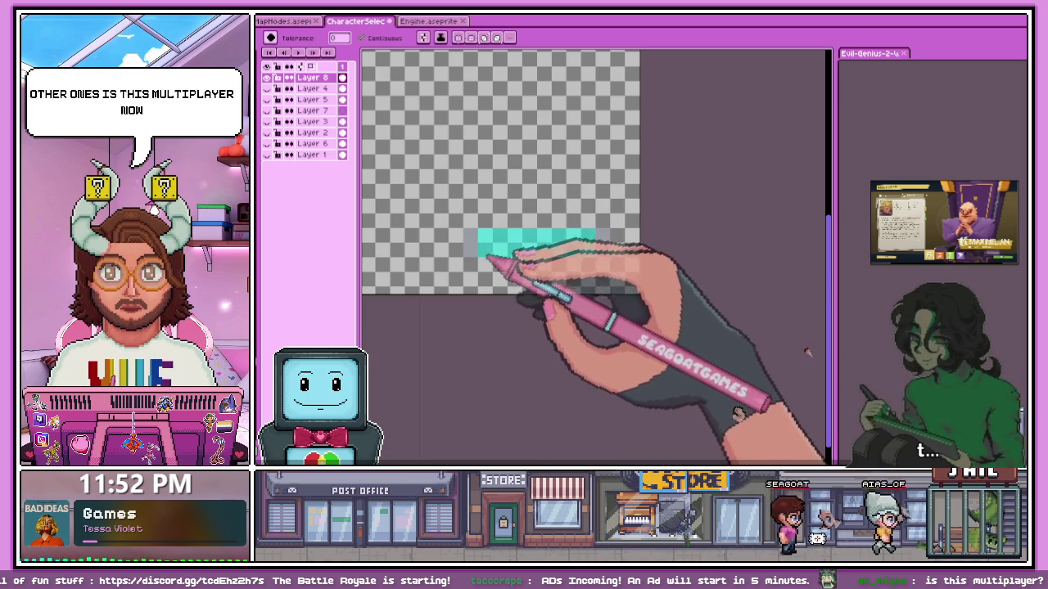
{"action": "scroll", "coordinate": [480, 270], "scroll_direction": "up", "scroll_amount": 2}
{"action": "scroll", "coordinate": [483, 174], "scroll_direction": "up", "scroll_amount": 1}
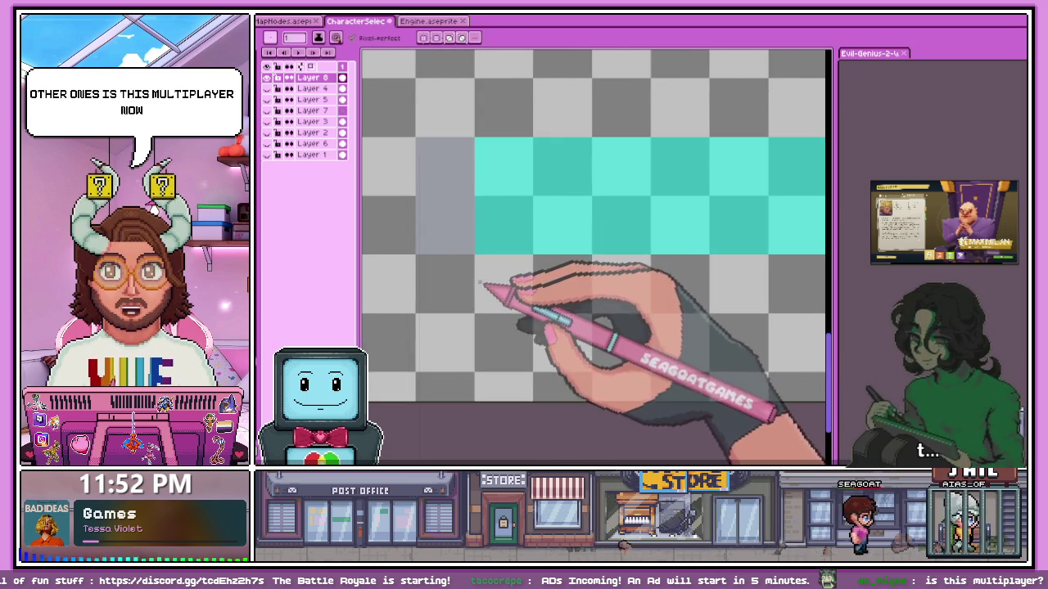
{"action": "scroll", "coordinate": [483, 284], "scroll_direction": "up", "scroll_amount": 1}
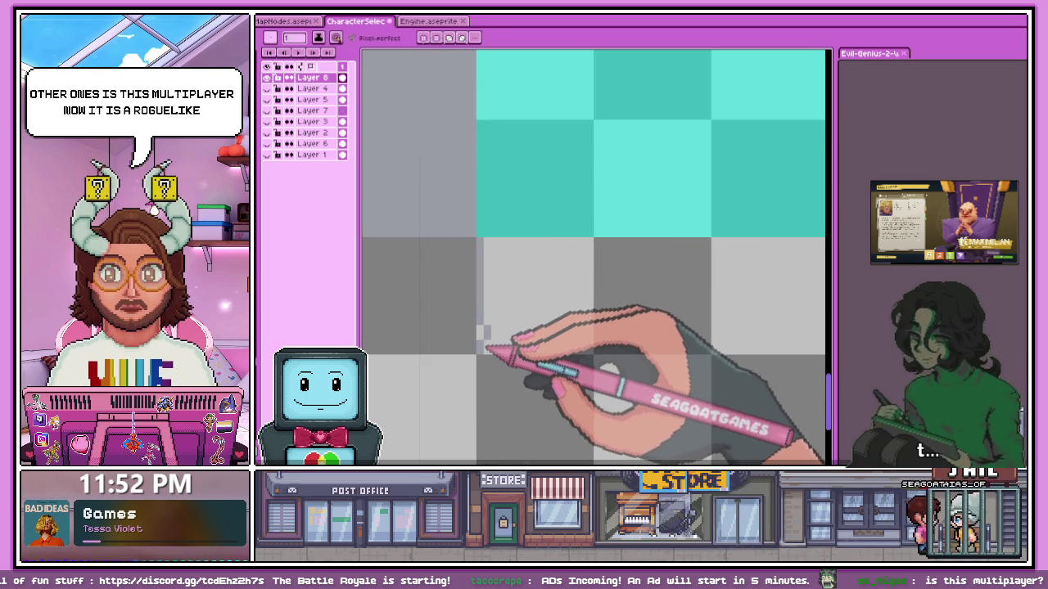
{"action": "left_click", "coordinate": [429, 20]}
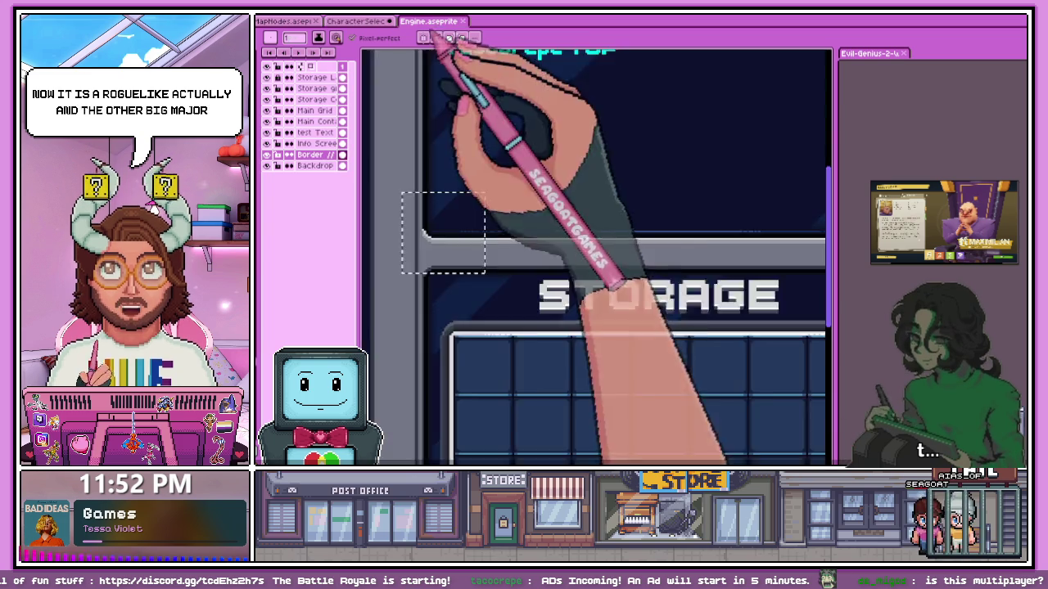
Select the top layer in the Layers panel so Layer 1 is added above it.
{"action": "scroll", "coordinate": [556, 212], "scroll_direction": "down", "scroll_amount": 3}
{"action": "key", "text": "m"}
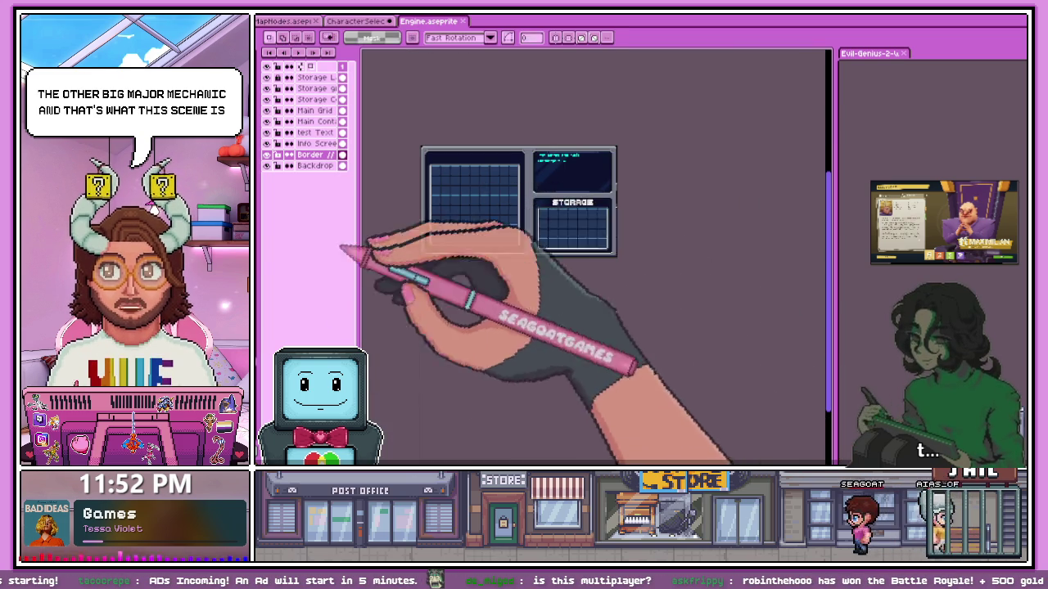
{"action": "scroll", "coordinate": [436, 209], "scroll_direction": "up", "scroll_amount": 1}
{"action": "scroll", "coordinate": [435, 208], "scroll_direction": "up", "scroll_amount": 1}
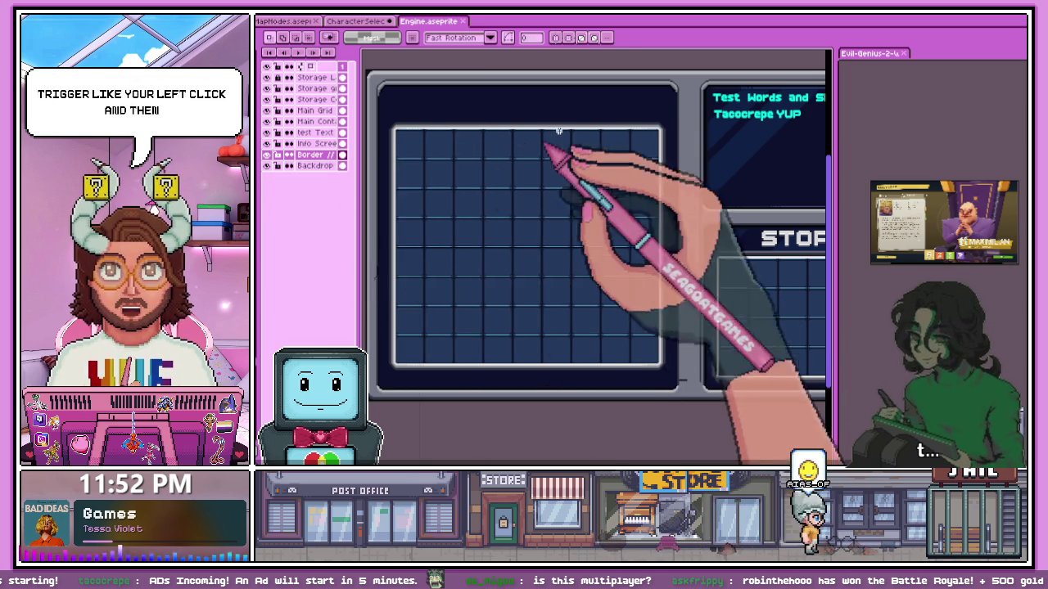
{"action": "left_click", "coordinate": [336, 77]}
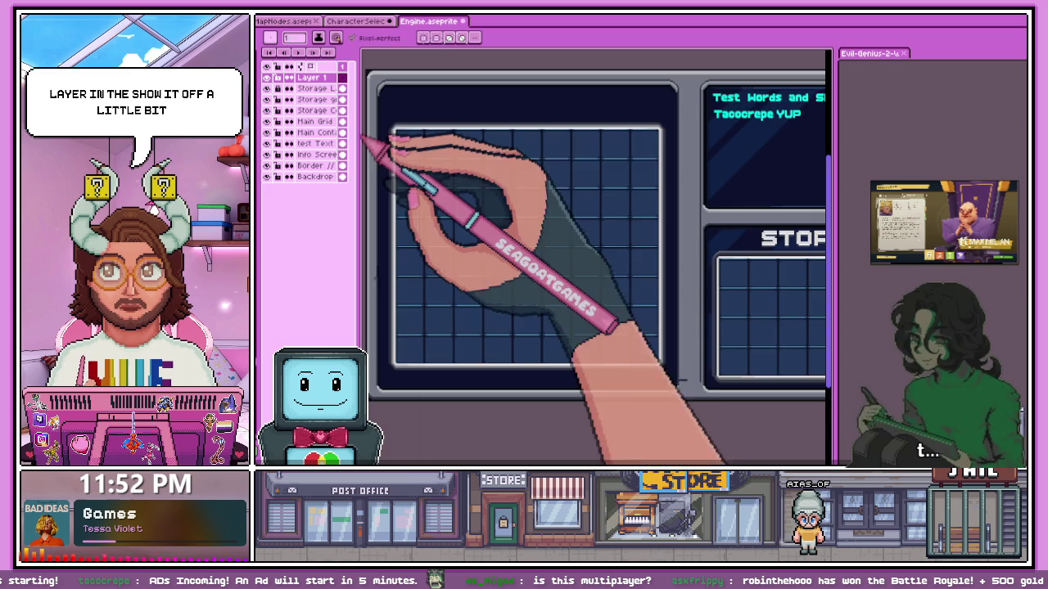
{"action": "scroll", "coordinate": [409, 145], "scroll_direction": "up", "scroll_amount": 1}
Pencil a rough green box's top, left and bottom edges on Layer 1.
{"action": "key", "text": "b"}
{"action": "scroll", "coordinate": [393, 145], "scroll_direction": "down", "scroll_amount": 2}
{"action": "scroll", "coordinate": [383, 126], "scroll_direction": "up", "scroll_amount": 3}
{"action": "mouse_move", "coordinate": [393, 123]}
{"action": "left_mouse_down"}
{"action": "mouse_move", "coordinate": [532, 127]}
{"action": "mouse_move", "coordinate": [491, 138]}
{"action": "mouse_move", "coordinate": [514, 135]}
{"action": "left_mouse_up"}
{"action": "scroll", "coordinate": [514, 136], "scroll_direction": "down", "scroll_amount": 1}
{"action": "mouse_move", "coordinate": [419, 131]}
{"action": "left_mouse_down"}
{"action": "mouse_move", "coordinate": [413, 214]}
{"action": "mouse_move", "coordinate": [560, 211]}
{"action": "left_mouse_up"}
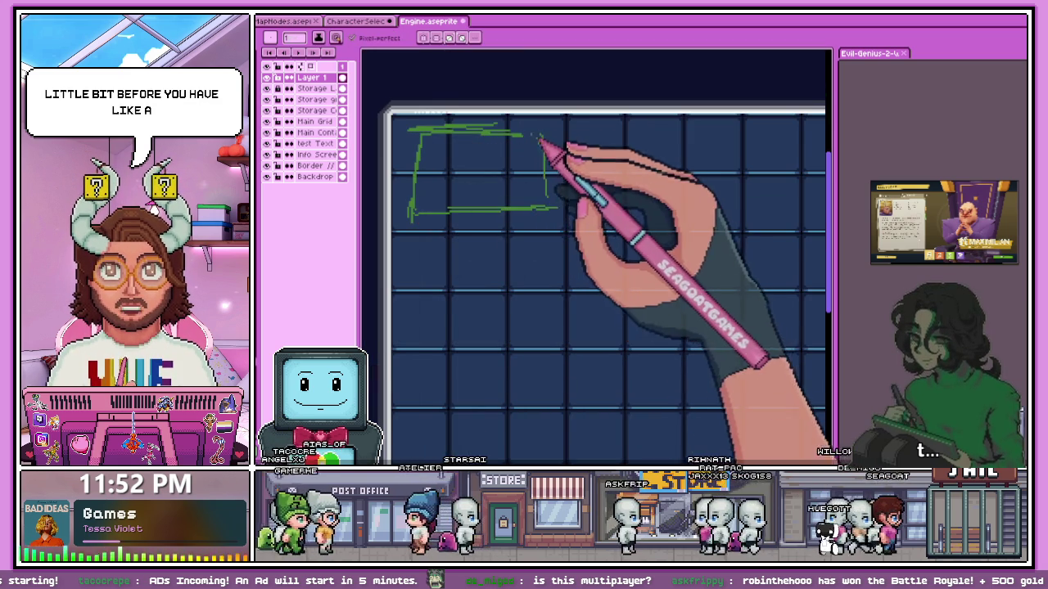
{"action": "scroll", "coordinate": [538, 205], "scroll_direction": "down", "scroll_amount": 2}
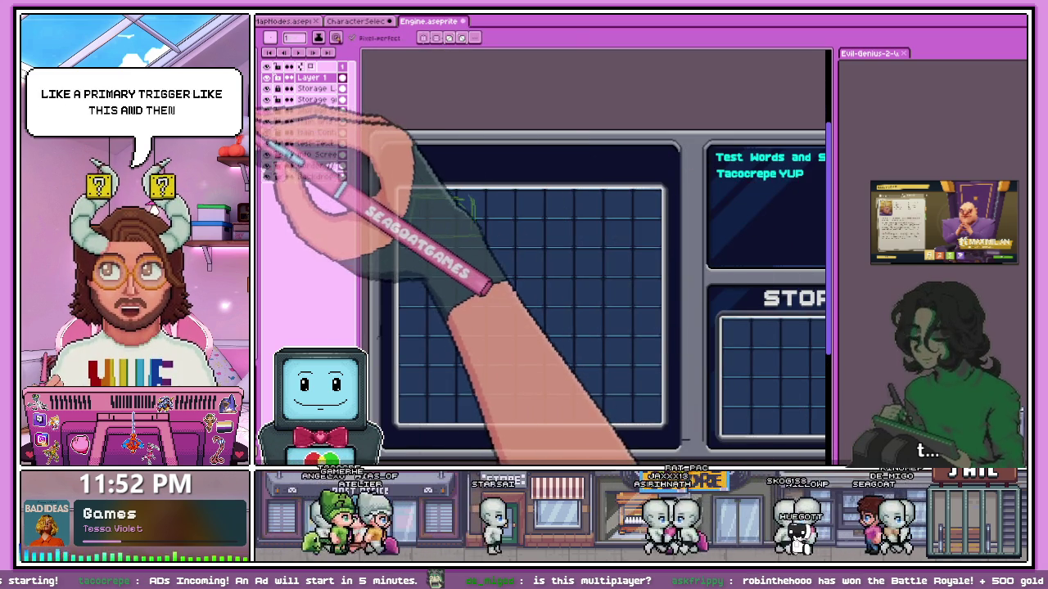
{"action": "scroll", "coordinate": [491, 221], "scroll_direction": "up", "scroll_amount": 3}
Add a small orange connector nub below the green box.
{"action": "mouse_move", "coordinate": [455, 212]}
{"action": "left_mouse_down"}
{"action": "mouse_move", "coordinate": [540, 214]}
{"action": "mouse_move", "coordinate": [536, 234]}
{"action": "mouse_move", "coordinate": [488, 233]}
{"action": "left_mouse_up"}
{"action": "scroll", "coordinate": [524, 216], "scroll_direction": "down", "scroll_amount": 3}
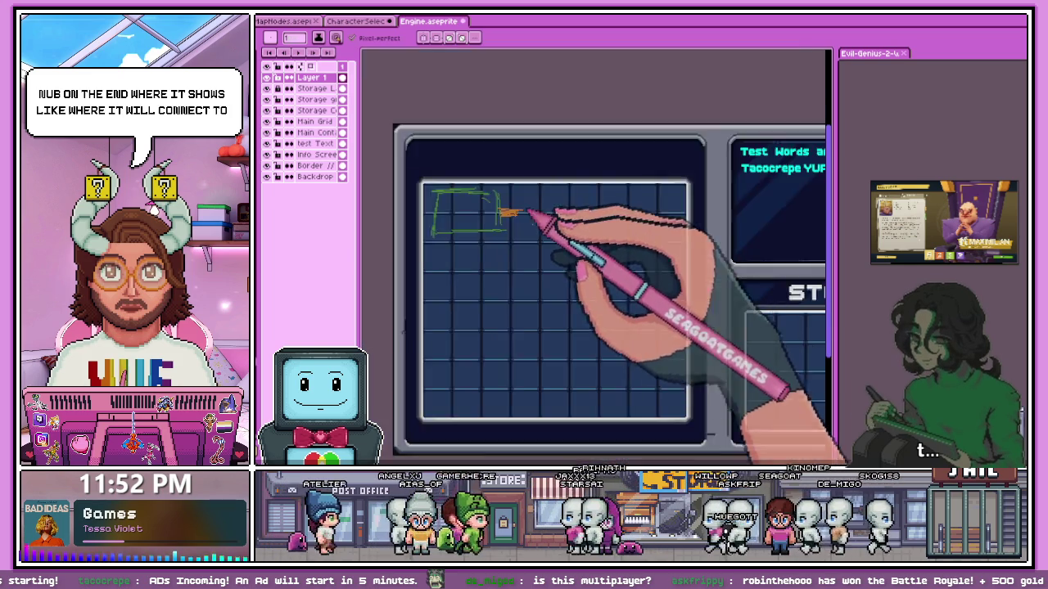
{"action": "scroll", "coordinate": [526, 221], "scroll_direction": "up", "scroll_amount": 1}
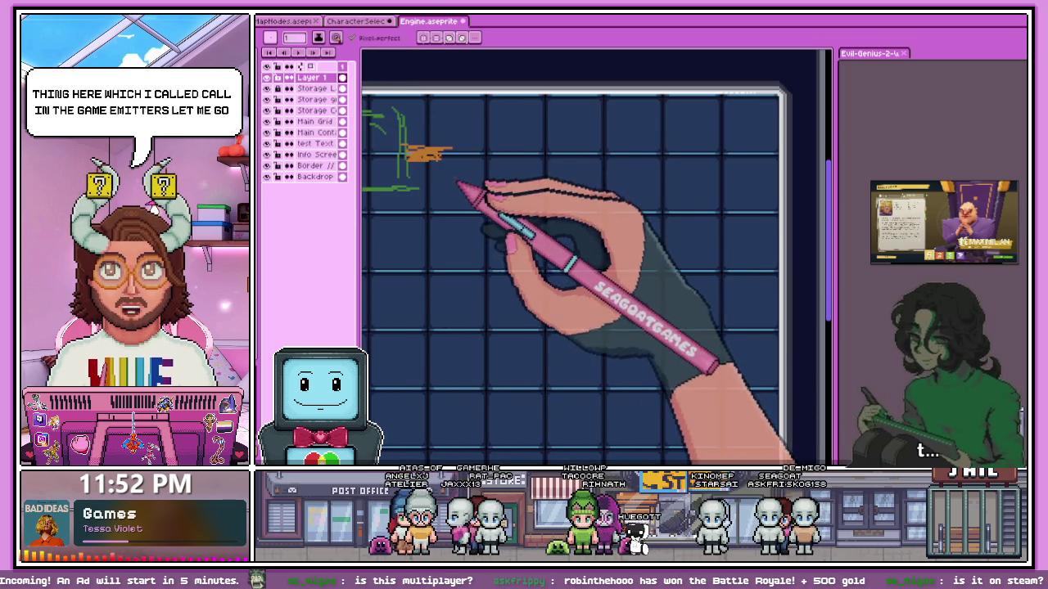
{"action": "scroll", "coordinate": [505, 168], "scroll_direction": "up", "scroll_amount": 1}
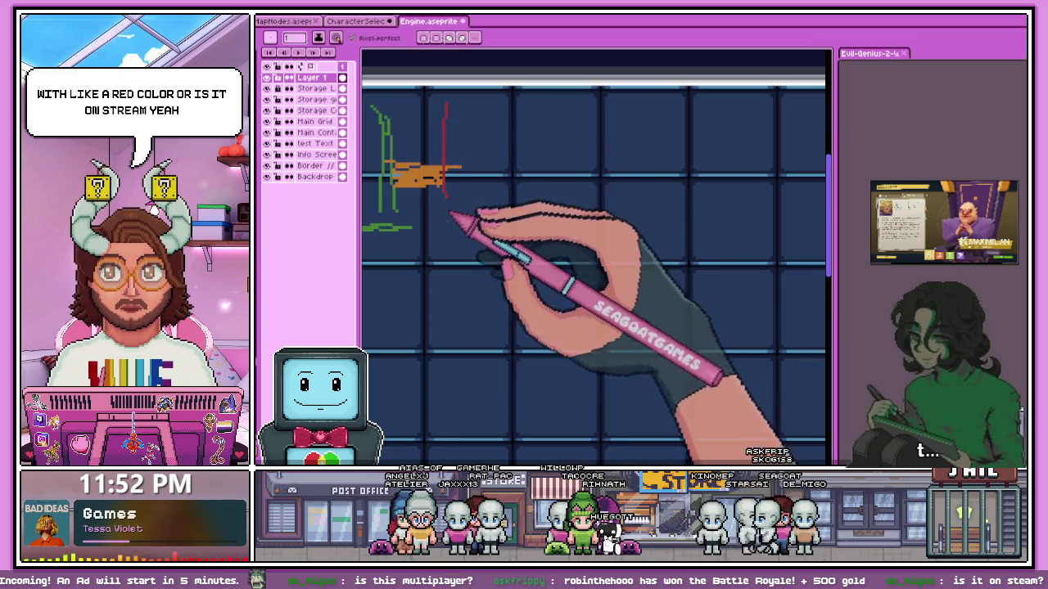
Sketch a tall red rectangle's left, bottom, top and right sides and review the sketch.
{"action": "left_click_drag", "start_coordinate": [446, 102], "coordinate": [447, 197]}
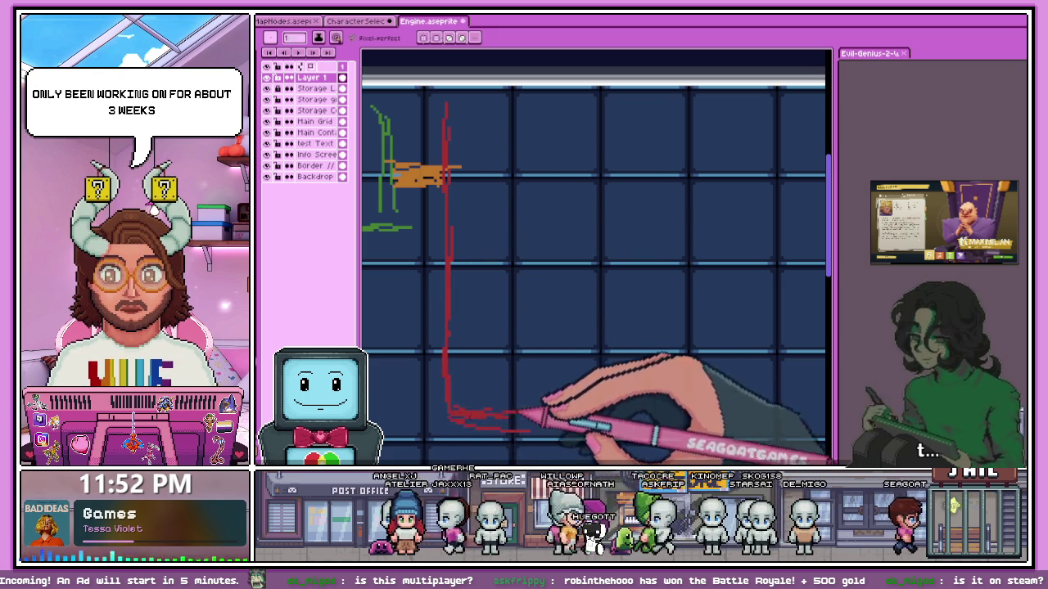
{"action": "scroll", "coordinate": [432, 377], "scroll_direction": "up", "scroll_amount": 2}
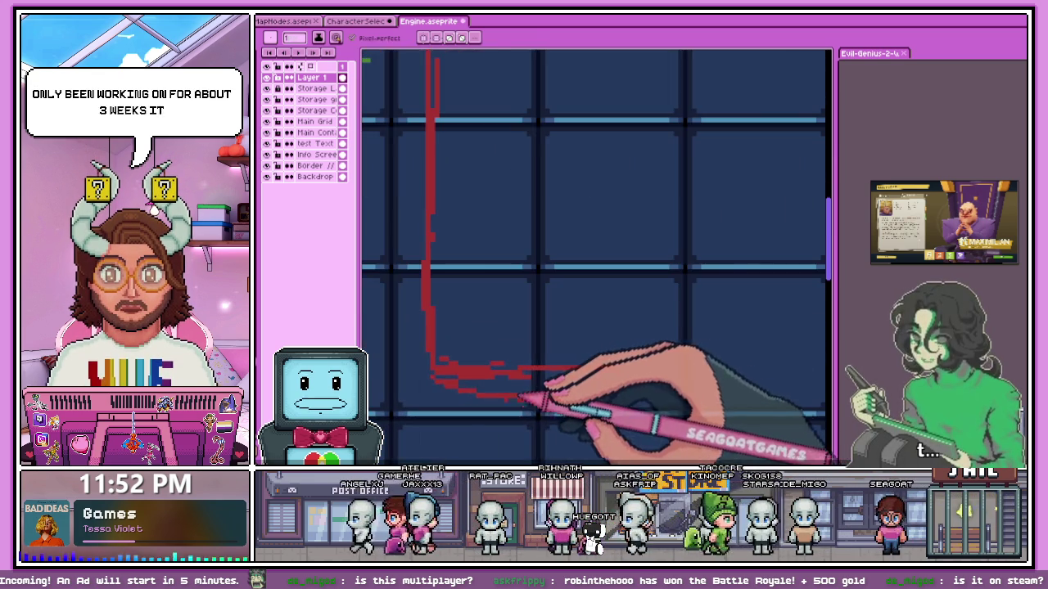
{"action": "left_click_drag", "start_coordinate": [432, 377], "coordinate": [618, 379]}
{"action": "scroll", "coordinate": [614, 374], "scroll_direction": "down", "scroll_amount": 1}
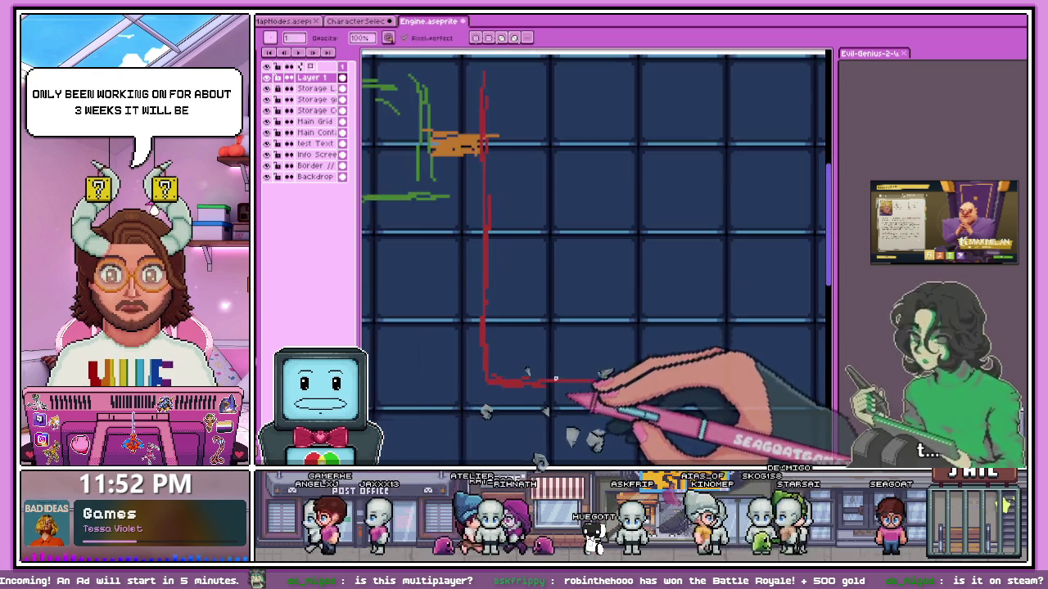
{"action": "scroll", "coordinate": [615, 374], "scroll_direction": "down", "scroll_amount": 1}
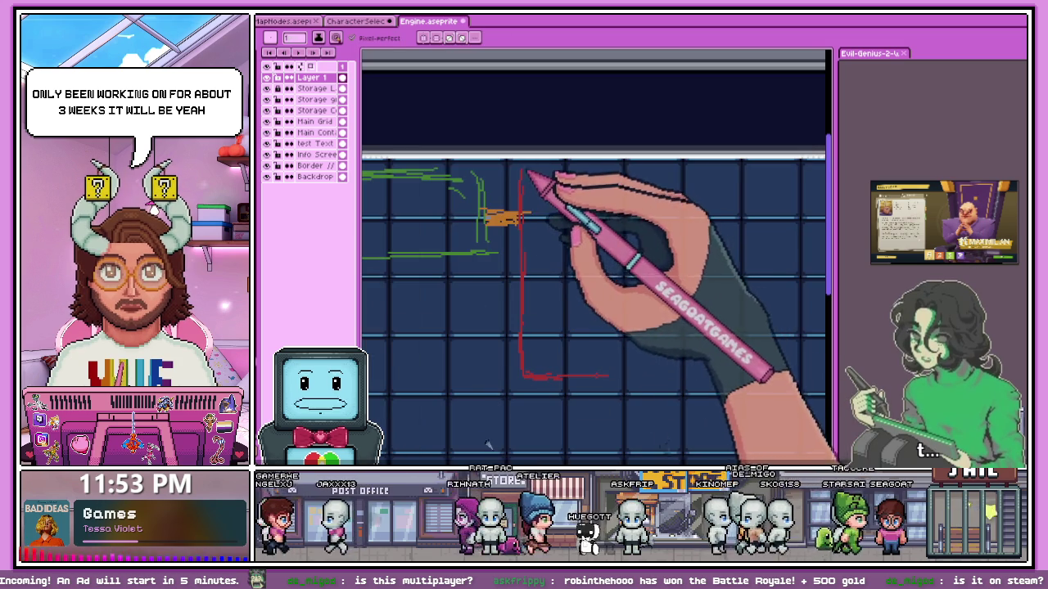
{"action": "mouse_move", "coordinate": [542, 175]}
{"action": "left_mouse_down"}
{"action": "mouse_move", "coordinate": [592, 182]}
{"action": "mouse_move", "coordinate": [625, 271]}
{"action": "mouse_move", "coordinate": [610, 311]}
{"action": "mouse_move", "coordinate": [616, 375]}
{"action": "left_mouse_up"}
{"action": "scroll", "coordinate": [616, 375], "scroll_direction": "down", "scroll_amount": 1}
{"action": "scroll", "coordinate": [626, 282], "scroll_direction": "up", "scroll_amount": 1}
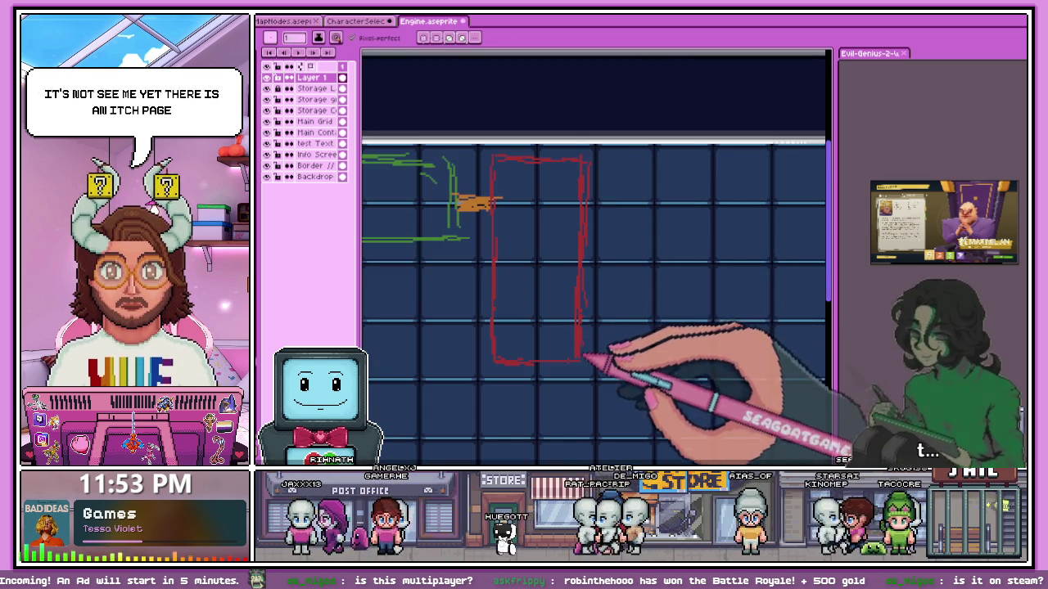
{"action": "scroll", "coordinate": [571, 314], "scroll_direction": "up", "scroll_amount": 1}
{"action": "scroll", "coordinate": [590, 344], "scroll_direction": "down", "scroll_amount": 1}
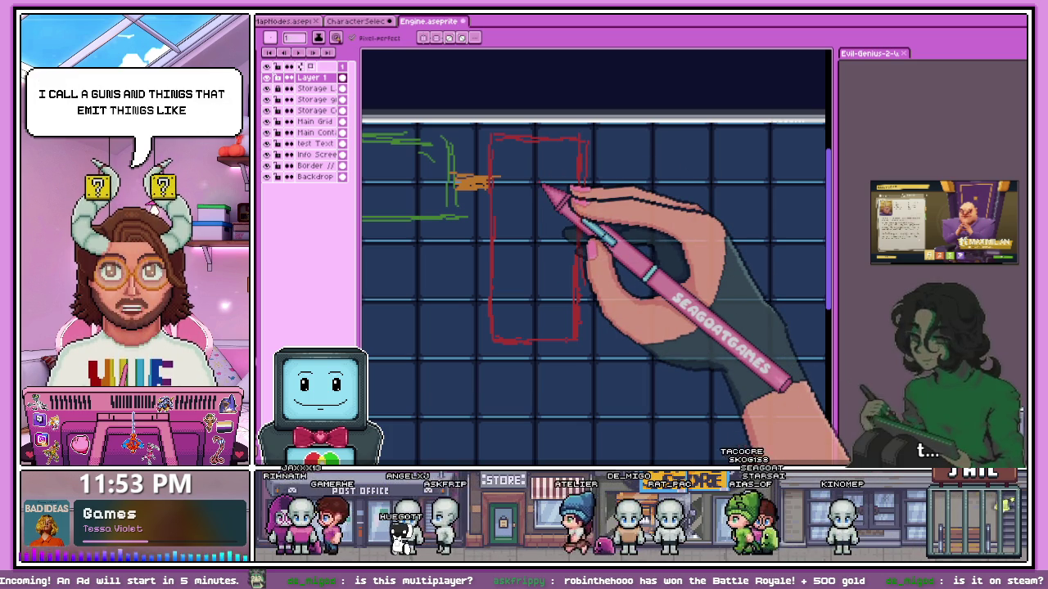
{"action": "scroll", "coordinate": [543, 187], "scroll_direction": "down", "scroll_amount": 3}
{"action": "scroll", "coordinate": [573, 168], "scroll_direction": "up", "scroll_amount": 2}
{"action": "scroll", "coordinate": [468, 175], "scroll_direction": "up", "scroll_amount": 1}
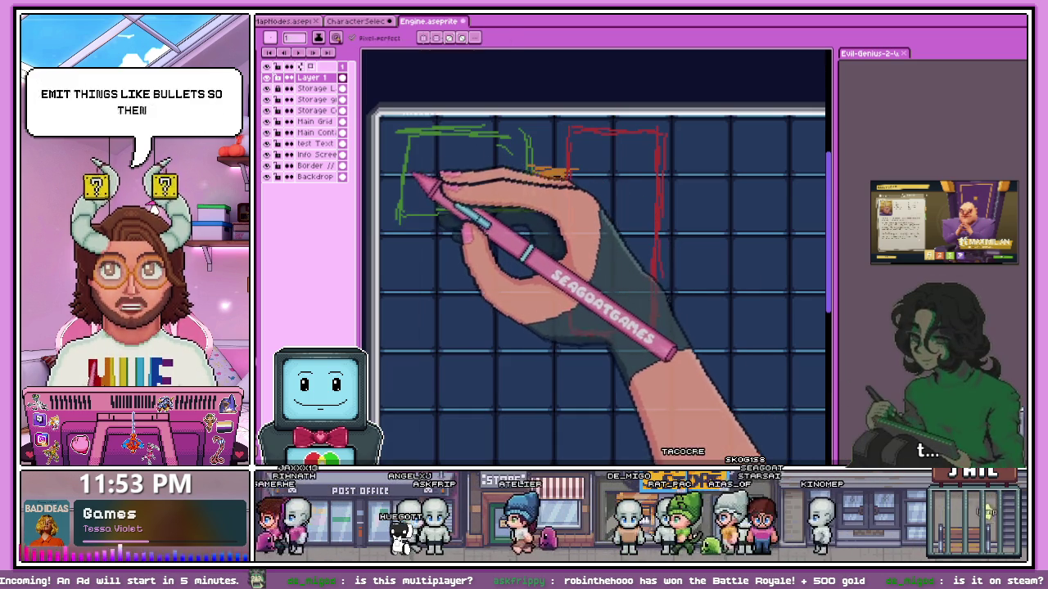
{"action": "scroll", "coordinate": [463, 175], "scroll_direction": "up", "scroll_amount": 1}
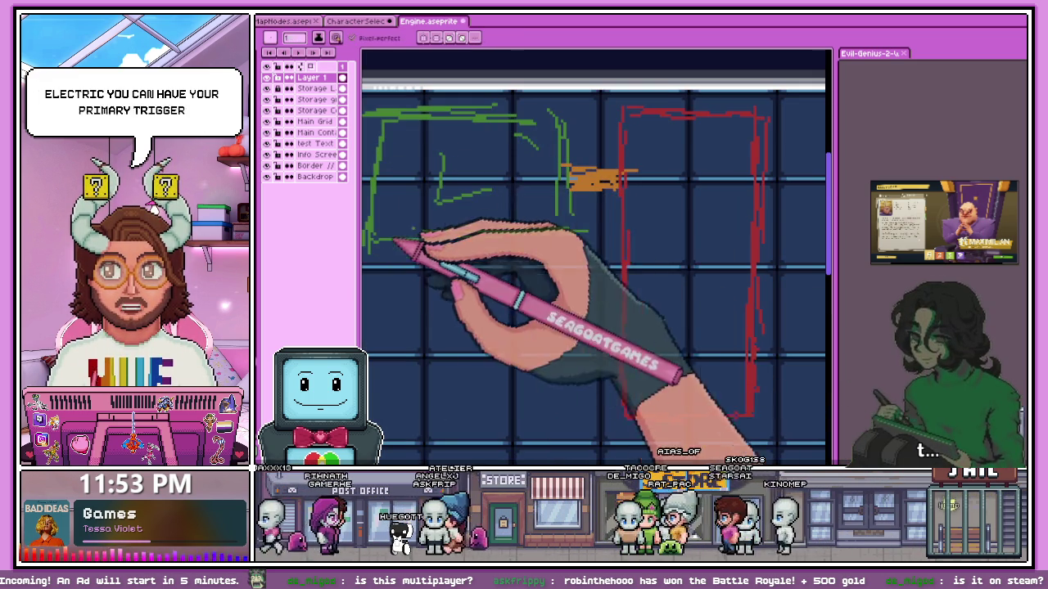
{"action": "scroll", "coordinate": [559, 182], "scroll_direction": "up", "scroll_amount": 1}
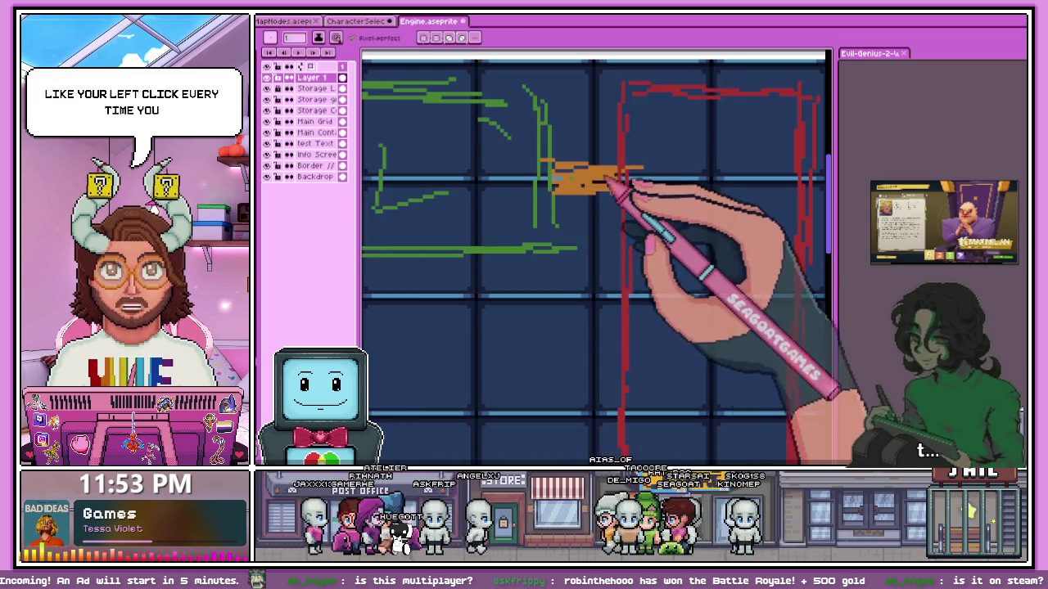
{"action": "scroll", "coordinate": [501, 174], "scroll_direction": "down", "scroll_amount": 1}
{"action": "scroll", "coordinate": [701, 210], "scroll_direction": "down", "scroll_amount": 1}
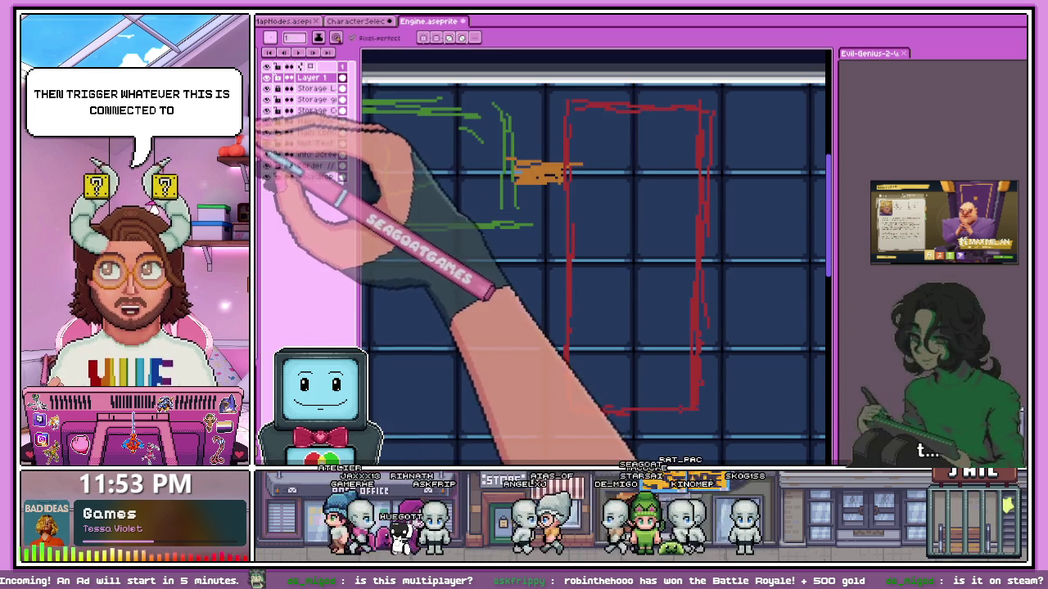
{"action": "scroll", "coordinate": [659, 187], "scroll_direction": "down", "scroll_amount": 3}
{"action": "scroll", "coordinate": [591, 175], "scroll_direction": "up", "scroll_amount": 2}
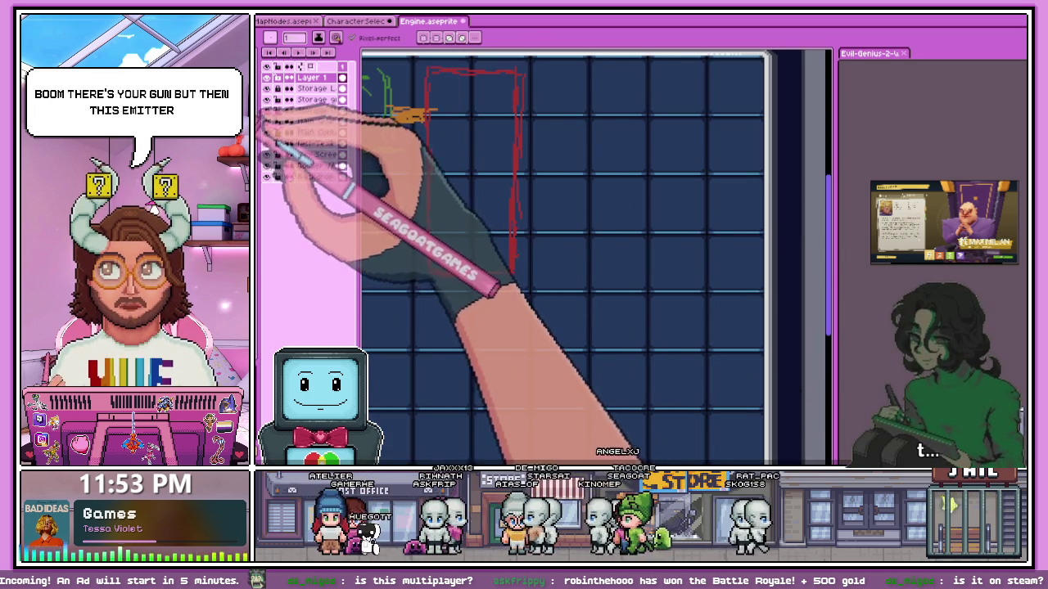
{"action": "scroll", "coordinate": [510, 231], "scroll_direction": "up", "scroll_amount": 2}
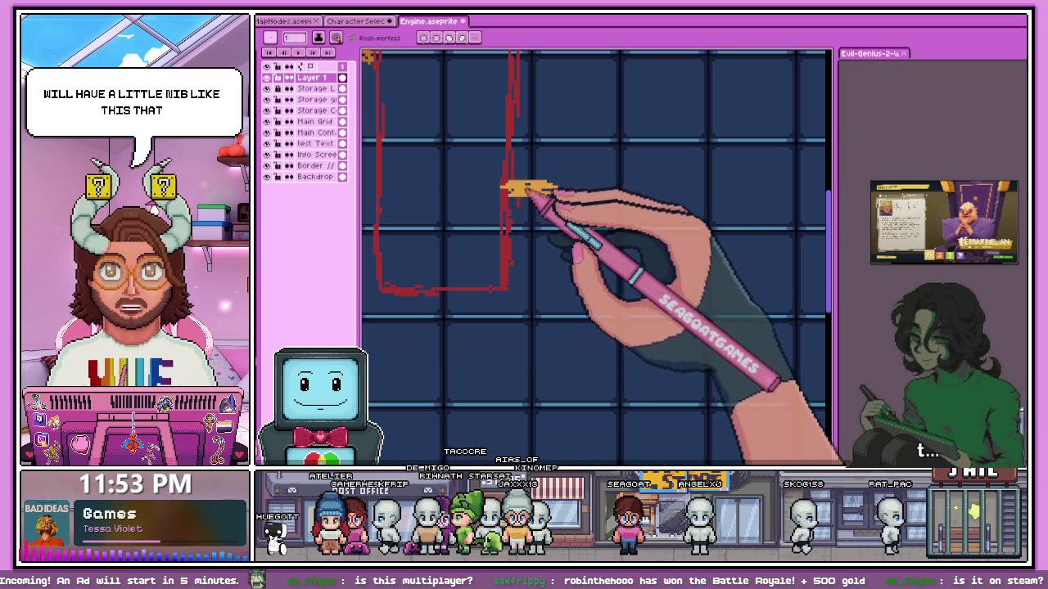
Sketch an orange C inside the red rectangle.
{"action": "left_click_drag", "start_coordinate": [442, 167], "coordinate": [452, 210]}
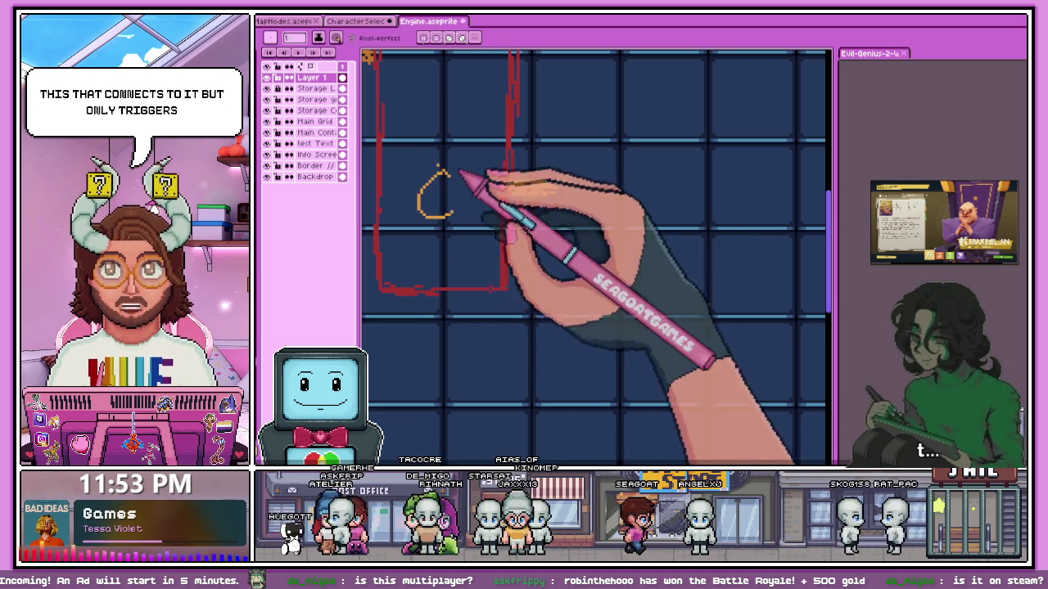
{"action": "scroll", "coordinate": [460, 174], "scroll_direction": "down", "scroll_amount": 5}
{"action": "scroll", "coordinate": [417, 234], "scroll_direction": "up", "scroll_amount": 1}
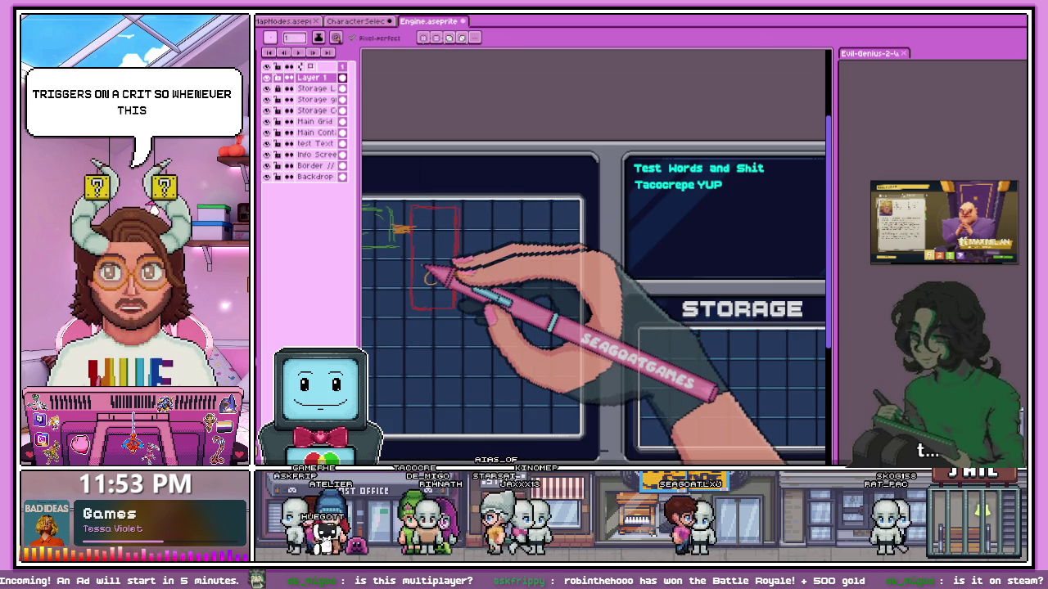
{"action": "scroll", "coordinate": [442, 299], "scroll_direction": "up", "scroll_amount": 1}
{"action": "scroll", "coordinate": [458, 246], "scroll_direction": "up", "scroll_amount": 1}
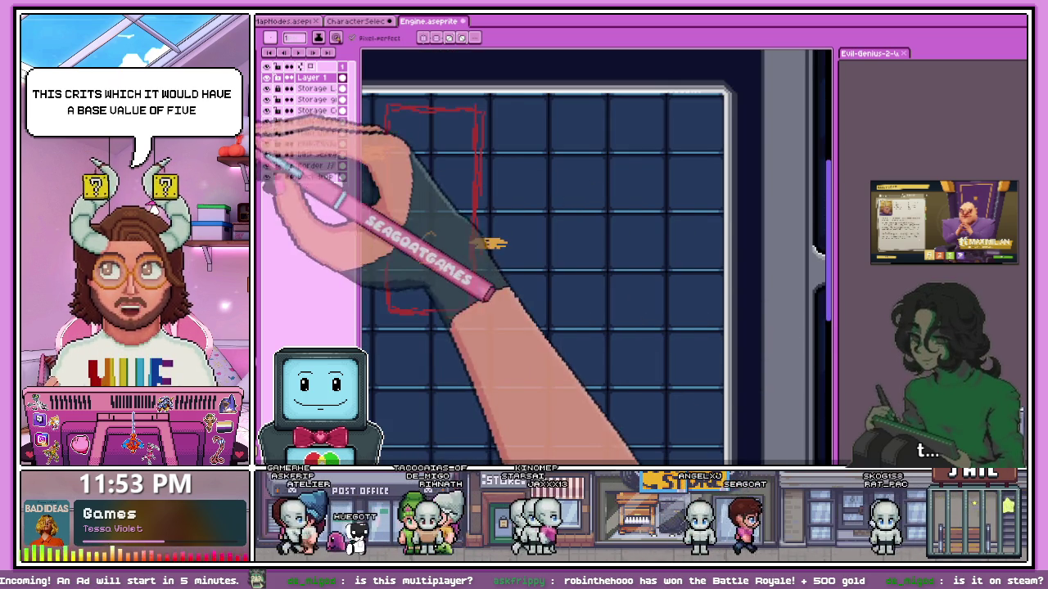
{"action": "scroll", "coordinate": [518, 246], "scroll_direction": "up", "scroll_amount": 1}
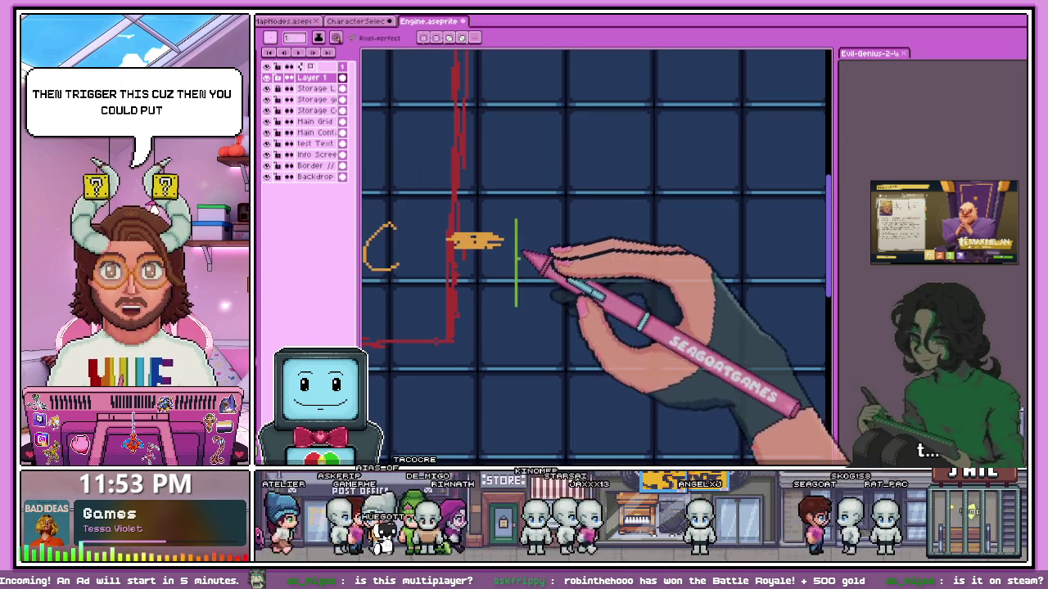
Sketch a green box right of the nub, then switch to the MapModes.aseprite icon sheet.
{"action": "left_click_drag", "start_coordinate": [516, 303], "coordinate": [708, 339]}
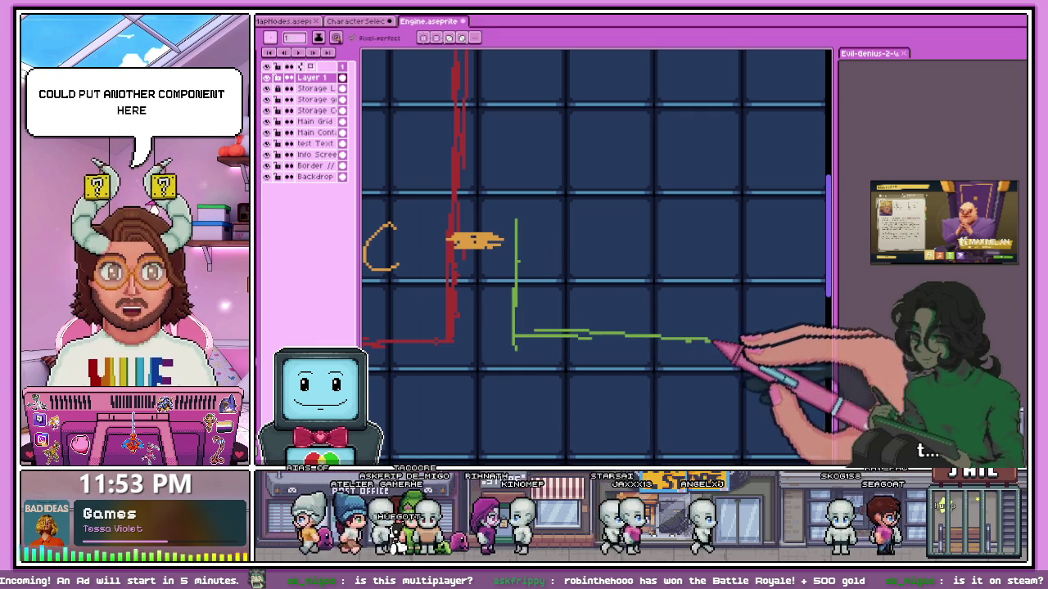
{"action": "left_click_drag", "start_coordinate": [516, 221], "coordinate": [694, 293]}
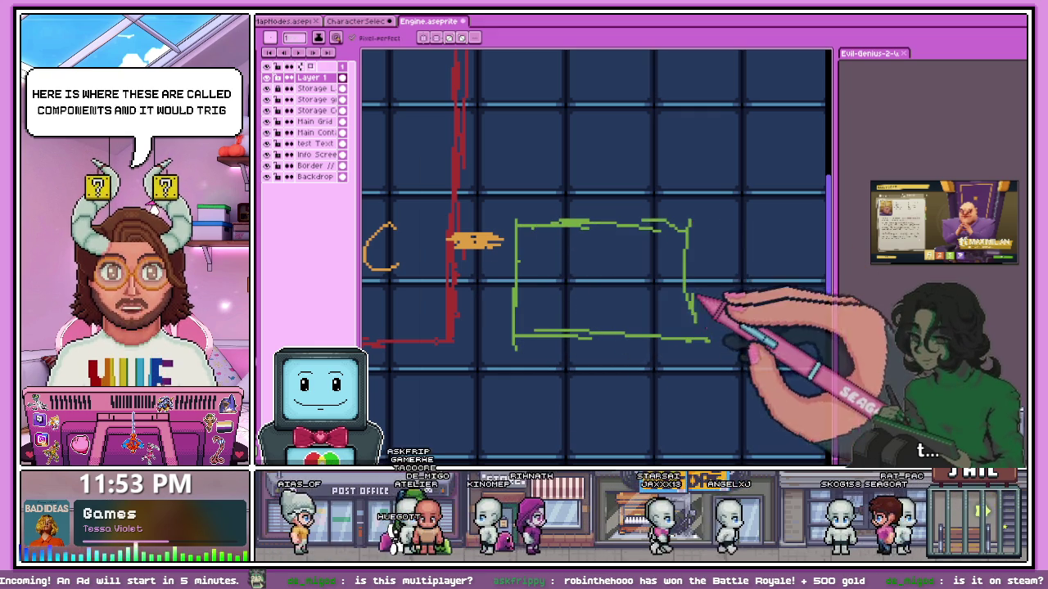
{"action": "scroll", "coordinate": [475, 236], "scroll_direction": "down", "scroll_amount": 2}
{"action": "scroll", "coordinate": [603, 263], "scroll_direction": "up", "scroll_amount": 1}
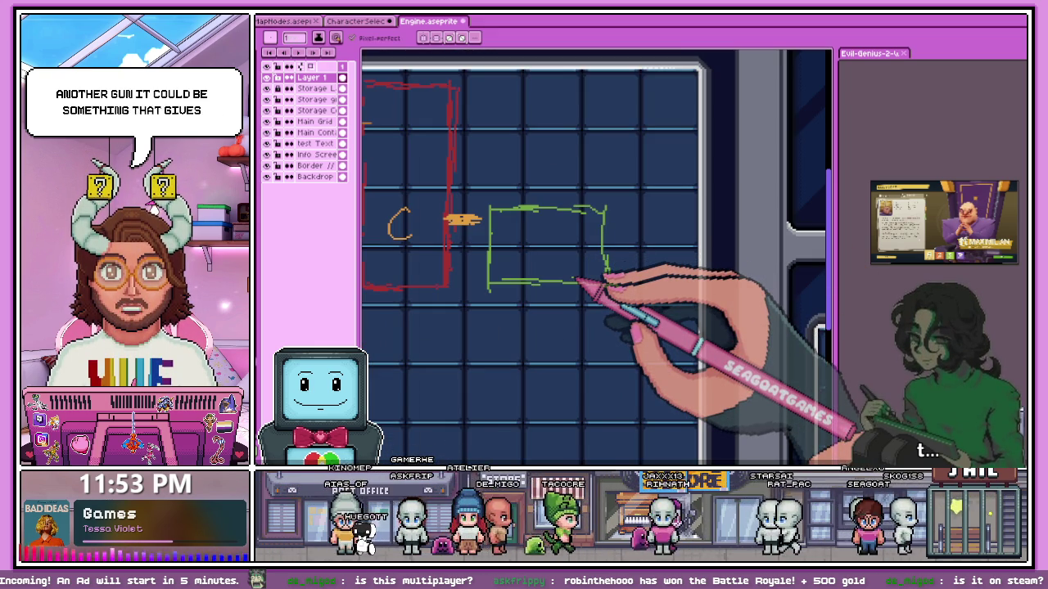
{"action": "scroll", "coordinate": [577, 283], "scroll_direction": "down", "scroll_amount": 1}
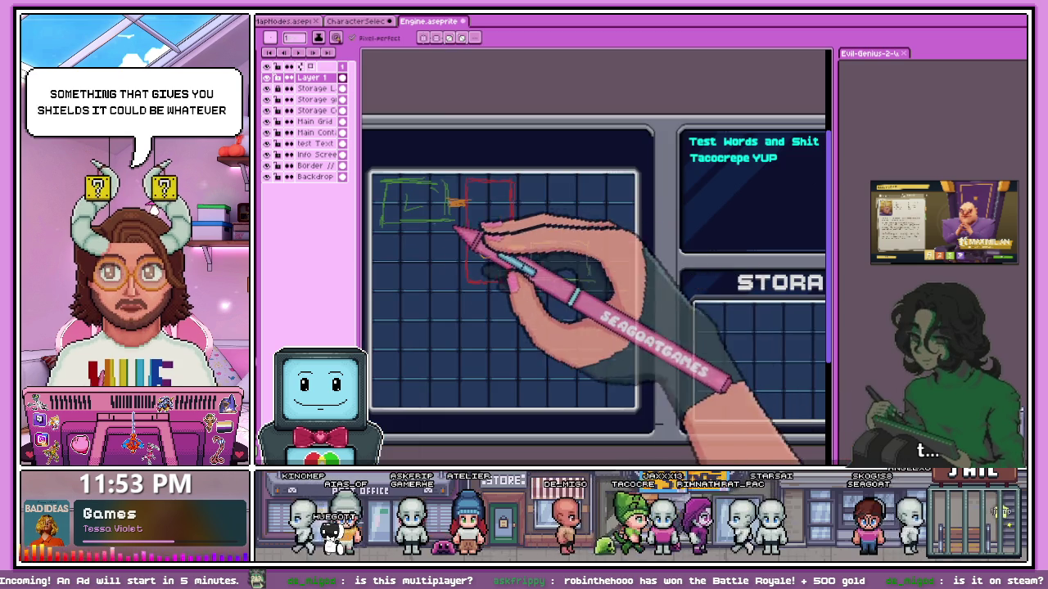
{"action": "scroll", "coordinate": [459, 211], "scroll_direction": "up", "scroll_amount": 1}
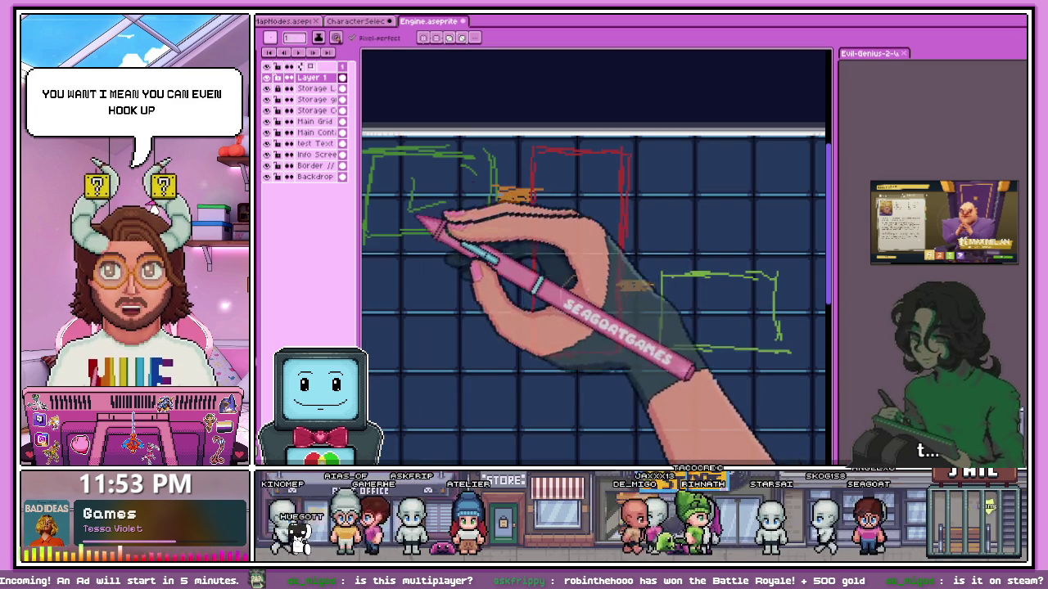
{"action": "scroll", "coordinate": [446, 167], "scroll_direction": "down", "scroll_amount": 1}
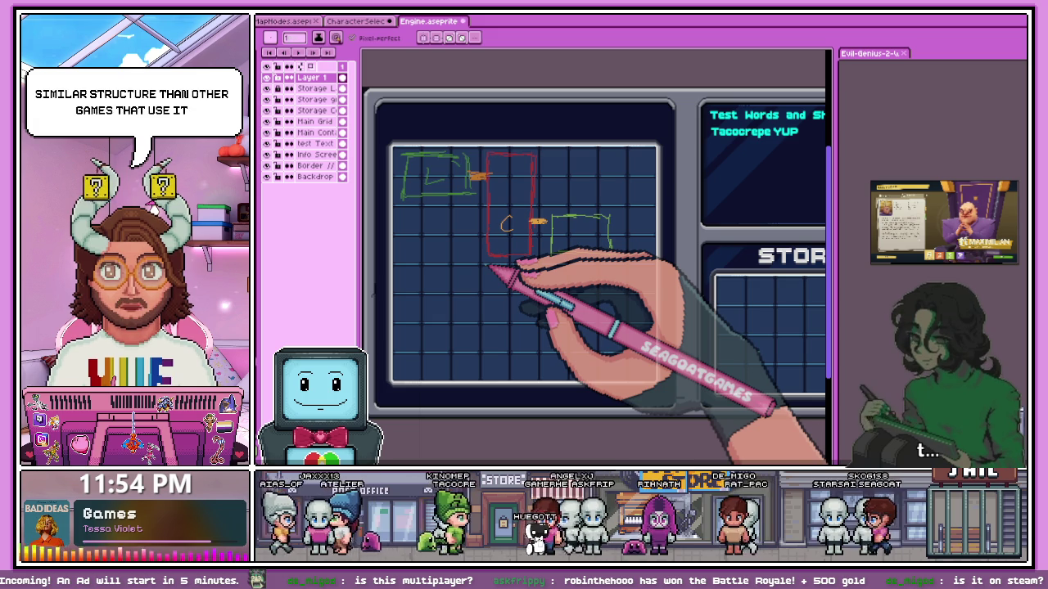
{"action": "left_click", "coordinate": [283, 21]}
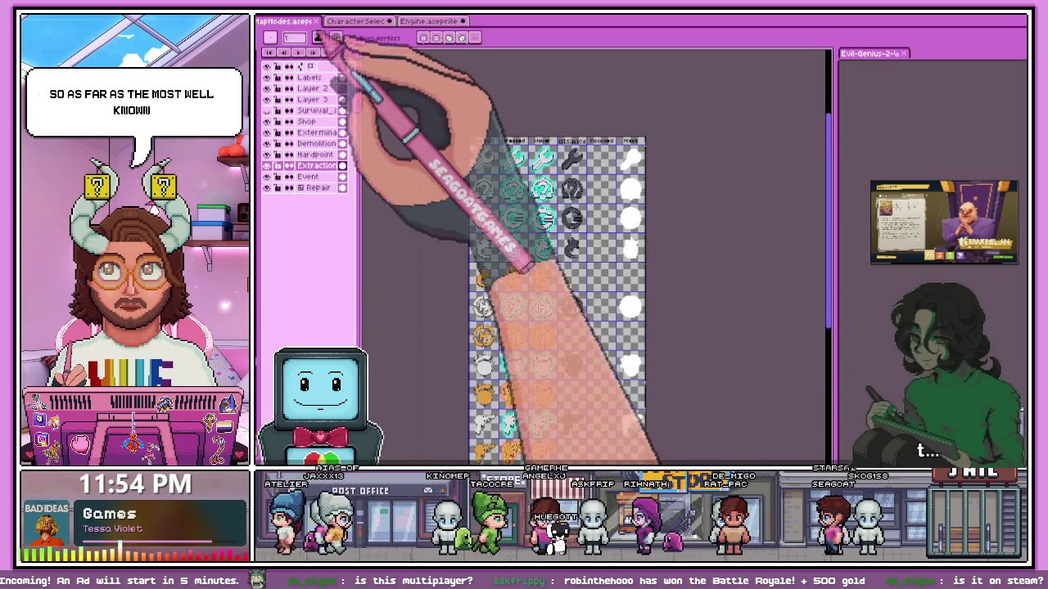
{"action": "scroll", "coordinate": [524, 393], "scroll_direction": "up", "scroll_amount": 3}
{"action": "scroll", "coordinate": [524, 393], "scroll_direction": "down", "scroll_amount": 3}
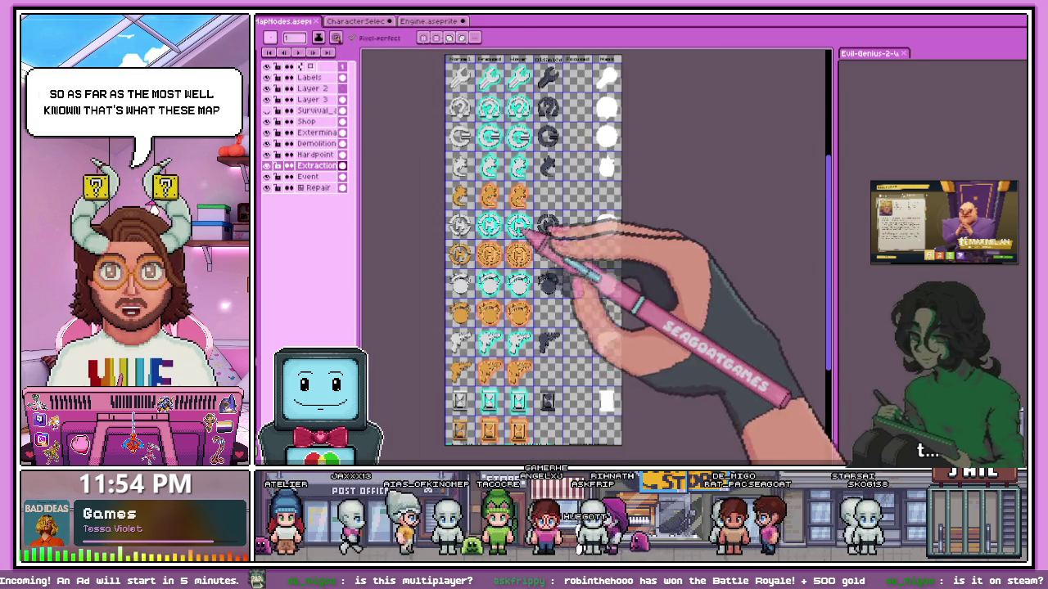
{"action": "scroll", "coordinate": [524, 393], "scroll_direction": "up", "scroll_amount": 3}
{"action": "scroll", "coordinate": [524, 262], "scroll_direction": "down", "scroll_amount": 2}
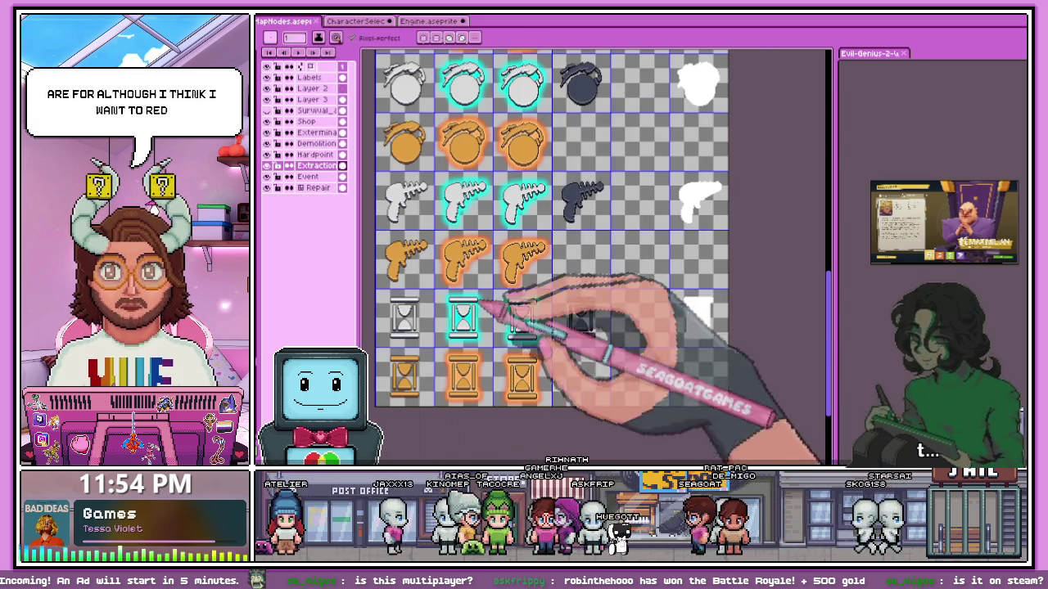
{"action": "scroll", "coordinate": [552, 262], "scroll_direction": "up", "scroll_amount": 3}
{"action": "scroll", "coordinate": [552, 262], "scroll_direction": "up", "scroll_amount": 3}
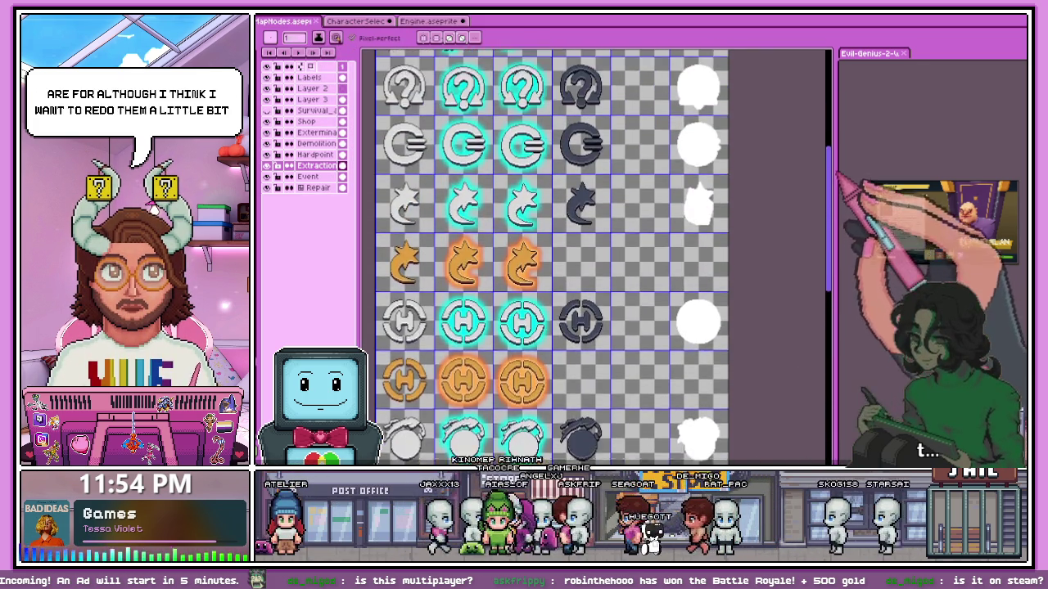
{"action": "scroll", "coordinate": [552, 262], "scroll_direction": "up", "scroll_amount": 3}
{"action": "scroll", "coordinate": [589, 270], "scroll_direction": "down", "scroll_amount": 2}
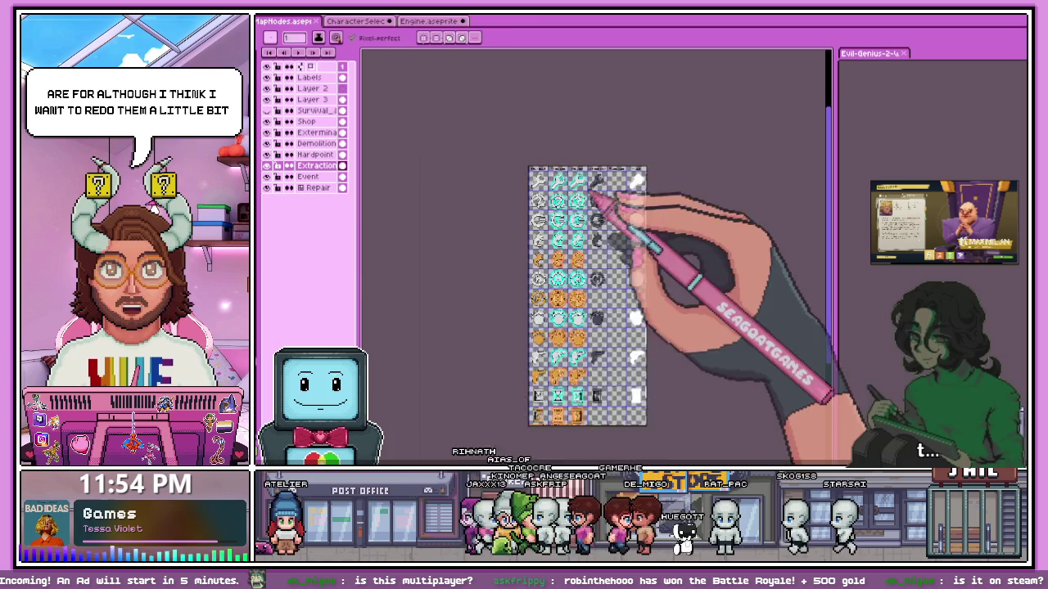
{"action": "scroll", "coordinate": [556, 213], "scroll_direction": "up", "scroll_amount": 2}
{"action": "scroll", "coordinate": [536, 176], "scroll_direction": "up", "scroll_amount": 2}
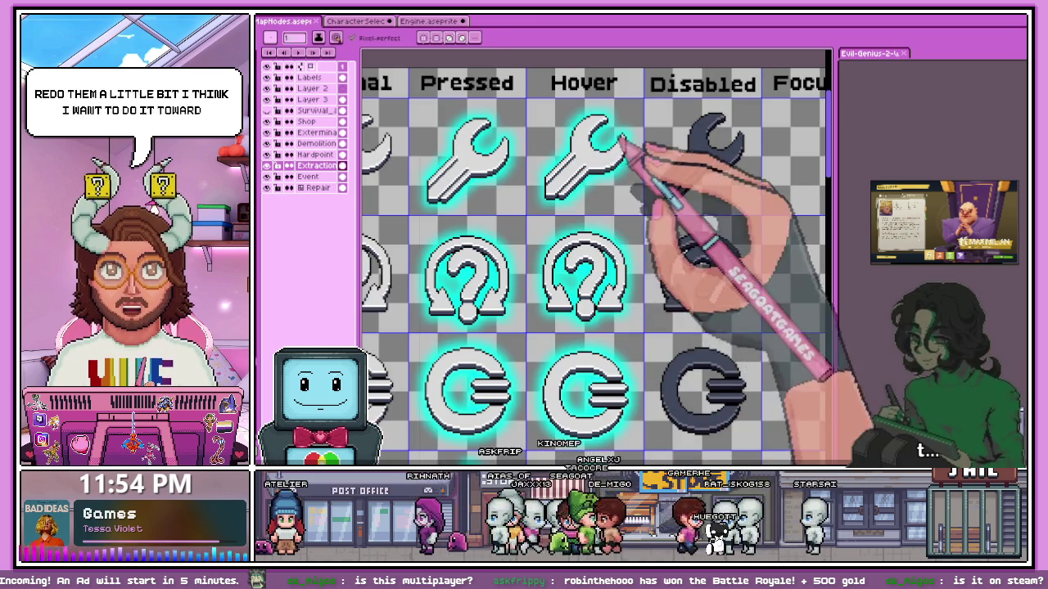
{"action": "scroll", "coordinate": [554, 355], "scroll_direction": "down", "scroll_amount": 2}
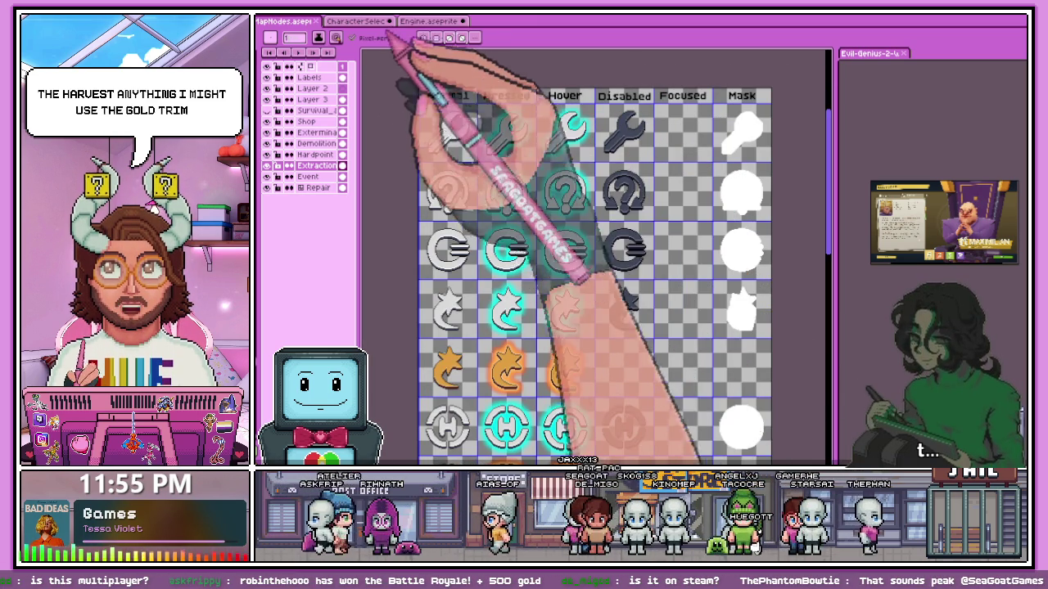
Switch to the CharacterSelect sprite and zoom in on the teal bar.
{"action": "left_click", "coordinate": [372, 23]}
{"action": "scroll", "coordinate": [439, 77], "scroll_direction": "down", "scroll_amount": 3}
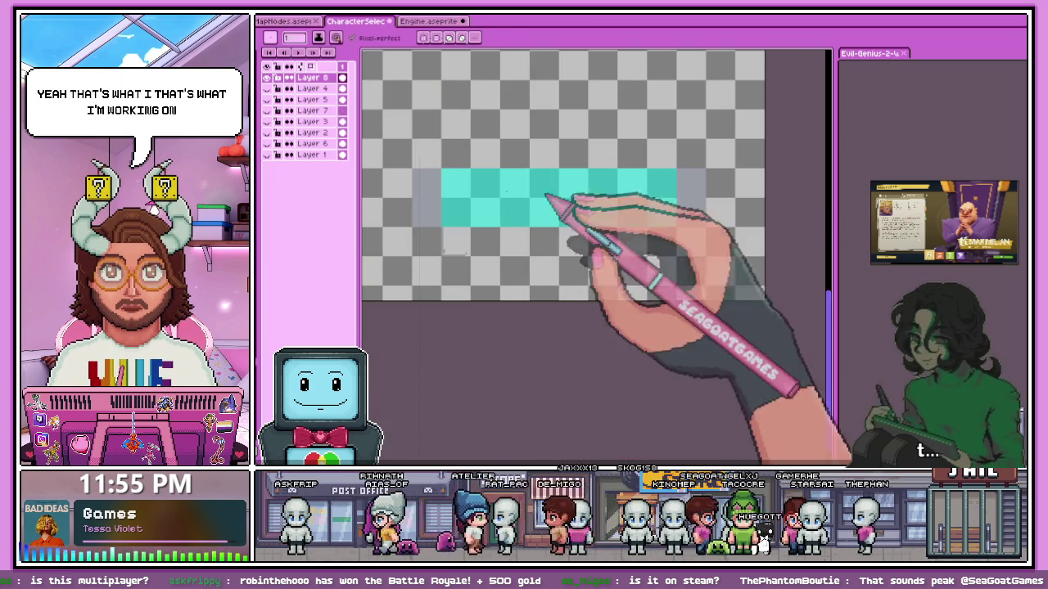
{"action": "scroll", "coordinate": [336, 152], "scroll_direction": "up", "scroll_amount": 1}
{"action": "scroll", "coordinate": [479, 292], "scroll_direction": "up", "scroll_amount": 3}
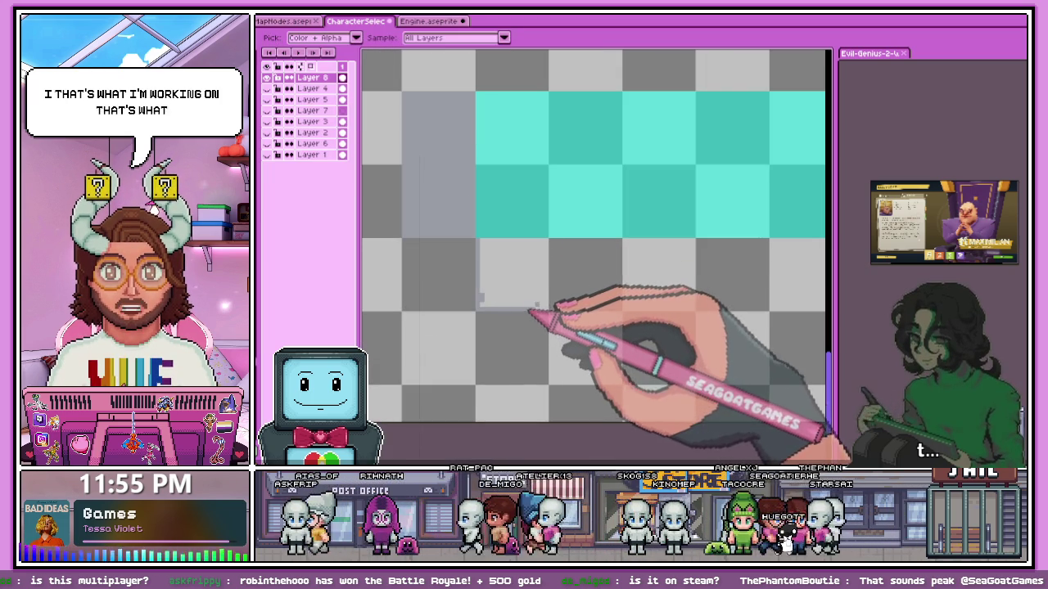
{"action": "scroll", "coordinate": [507, 295], "scroll_direction": "down", "scroll_amount": 1}
{"action": "scroll", "coordinate": [458, 291], "scroll_direction": "up", "scroll_amount": 2}
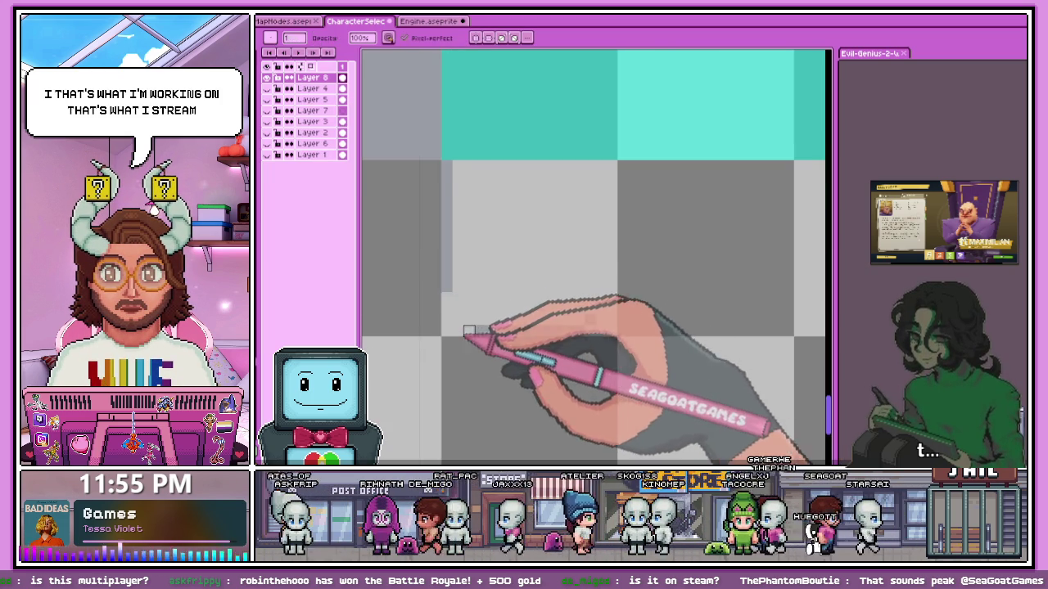
{"action": "scroll", "coordinate": [491, 295], "scroll_direction": "down", "scroll_amount": 1}
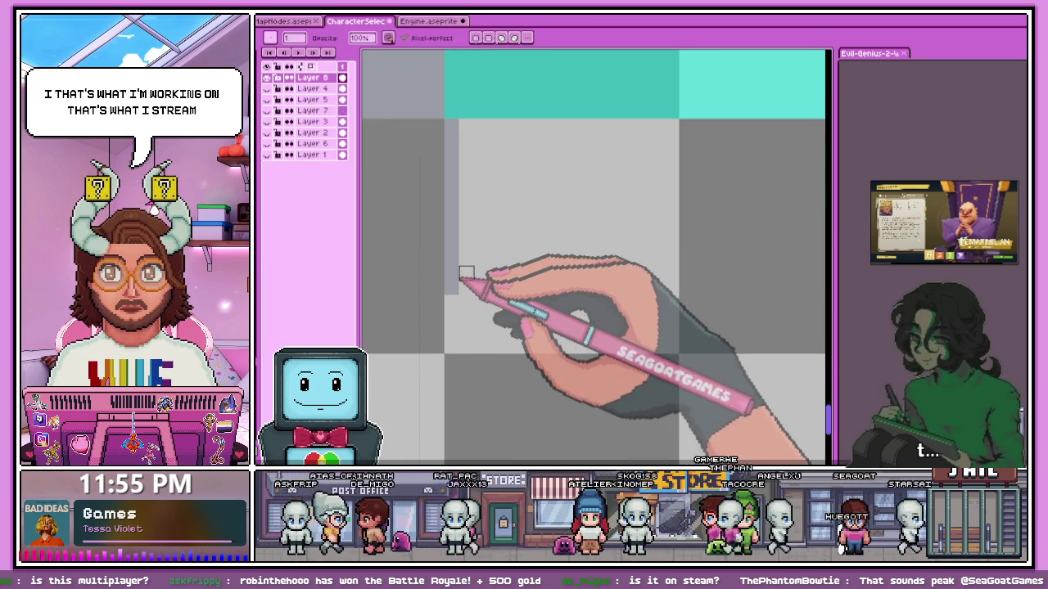
{"action": "scroll", "coordinate": [465, 270], "scroll_direction": "down", "scroll_amount": 1}
{"action": "scroll", "coordinate": [465, 269], "scroll_direction": "up", "scroll_amount": 2}
Sketch a thin grey border line along the bar's top and left edge, then undo it.
{"action": "mouse_move", "coordinate": [446, 131]}
{"action": "left_mouse_down"}
{"action": "mouse_move", "coordinate": [446, 254]}
{"action": "mouse_move", "coordinate": [583, 262]}
{"action": "mouse_move", "coordinate": [673, 261]}
{"action": "mouse_move", "coordinate": [671, 135]}
{"action": "left_mouse_up"}
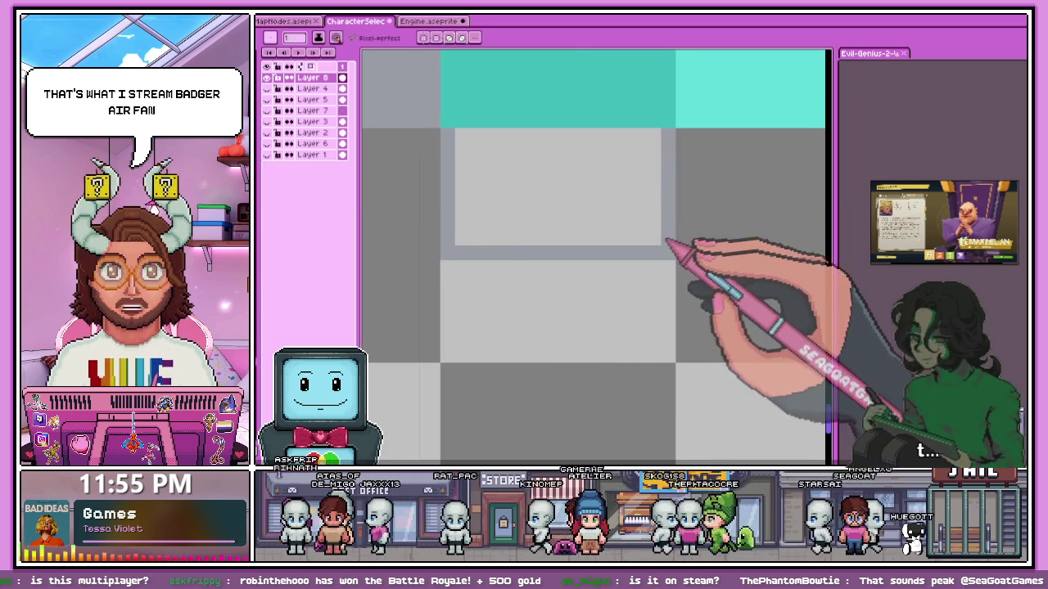
{"action": "left_click_drag", "start_coordinate": [479, 143], "coordinate": [659, 143]}
{"action": "mouse_move", "coordinate": [470, 168]}
{"action": "left_mouse_down"}
{"action": "mouse_move", "coordinate": [464, 247]}
{"action": "mouse_move", "coordinate": [671, 235]}
{"action": "mouse_move", "coordinate": [651, 199]}
{"action": "mouse_move", "coordinate": [496, 164]}
{"action": "mouse_move", "coordinate": [479, 218]}
{"action": "mouse_move", "coordinate": [527, 182]}
{"action": "mouse_move", "coordinate": [591, 208]}
{"action": "mouse_move", "coordinate": [568, 187]}
{"action": "mouse_move", "coordinate": [514, 186]}
{"action": "mouse_move", "coordinate": [524, 205]}
{"action": "mouse_move", "coordinate": [554, 168]}
{"action": "mouse_move", "coordinate": [603, 169]}
{"action": "mouse_move", "coordinate": [620, 188]}
{"action": "mouse_move", "coordinate": [636, 183]}
{"action": "mouse_move", "coordinate": [562, 194]}
{"action": "left_mouse_up"}
{"action": "left_click", "coordinate": [558, 182]}
{"action": "scroll", "coordinate": [559, 182], "scroll_direction": "down", "scroll_amount": 1}
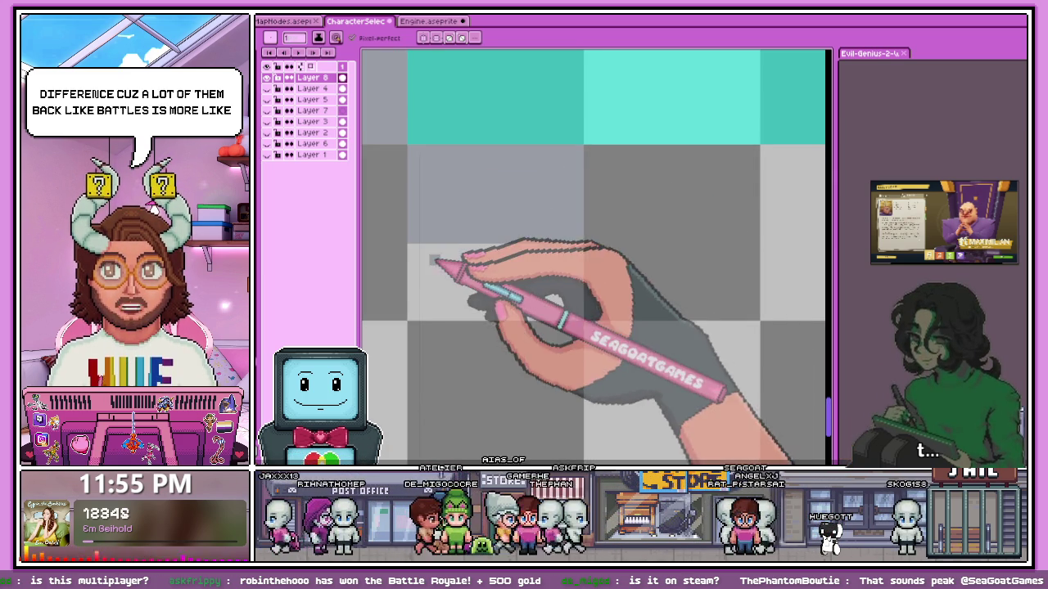
{"action": "scroll", "coordinate": [394, 314], "scroll_direction": "up", "scroll_amount": 1}
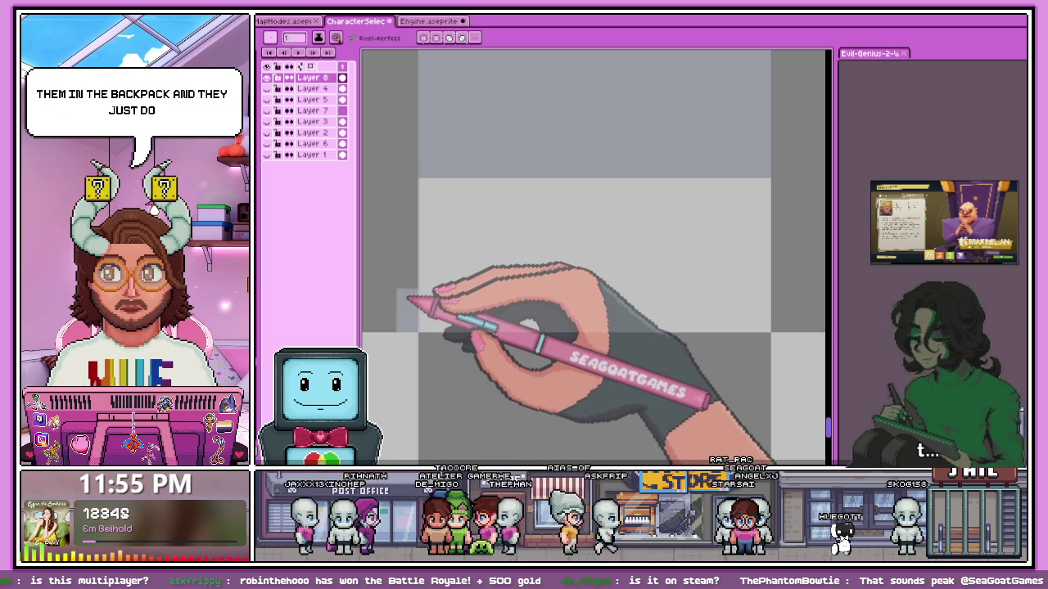
{"action": "scroll", "coordinate": [400, 219], "scroll_direction": "down", "scroll_amount": 1}
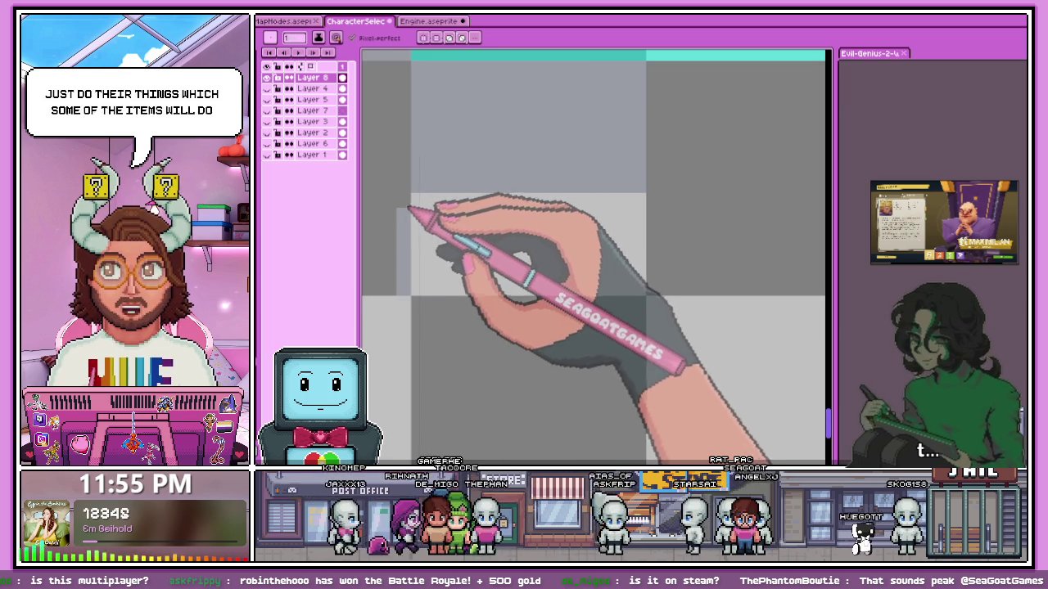
{"action": "scroll", "coordinate": [430, 270], "scroll_direction": "up", "scroll_amount": 1}
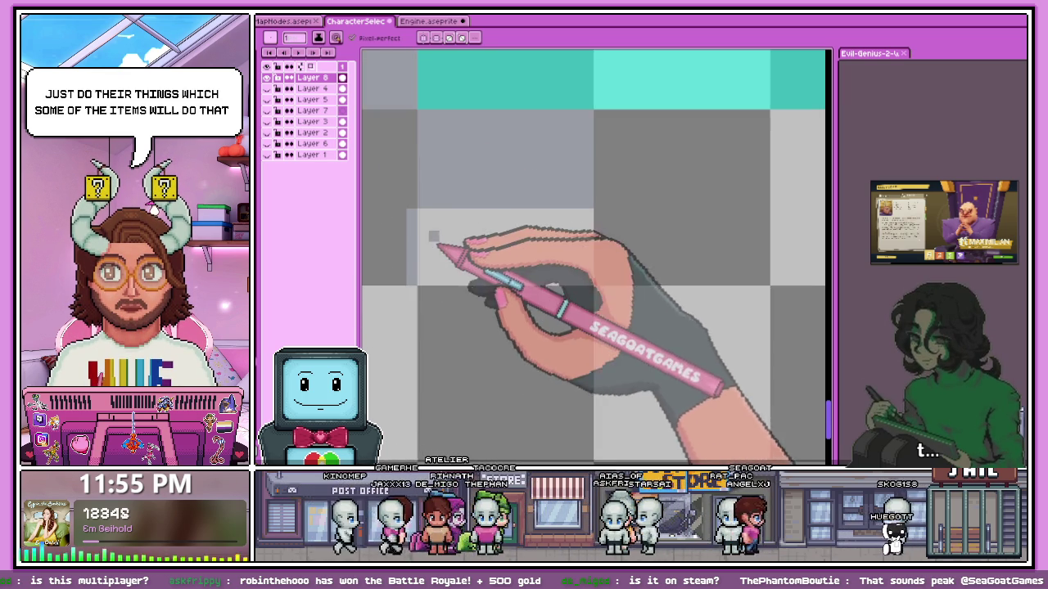
Marquee-select a thin strip along the teal bar's left edge.
{"action": "key", "text": "m"}
{"action": "scroll", "coordinate": [416, 237], "scroll_direction": "up", "scroll_amount": 1}
{"action": "left_click_drag", "start_coordinate": [396, 181], "coordinate": [419, 339]}
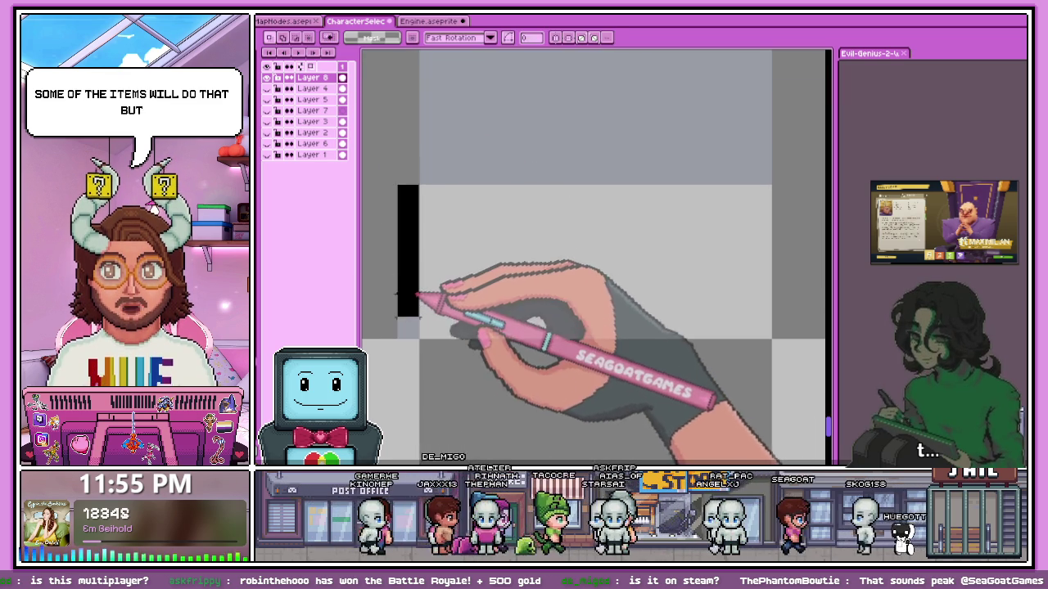
{"action": "scroll", "coordinate": [473, 237], "scroll_direction": "down", "scroll_amount": 1}
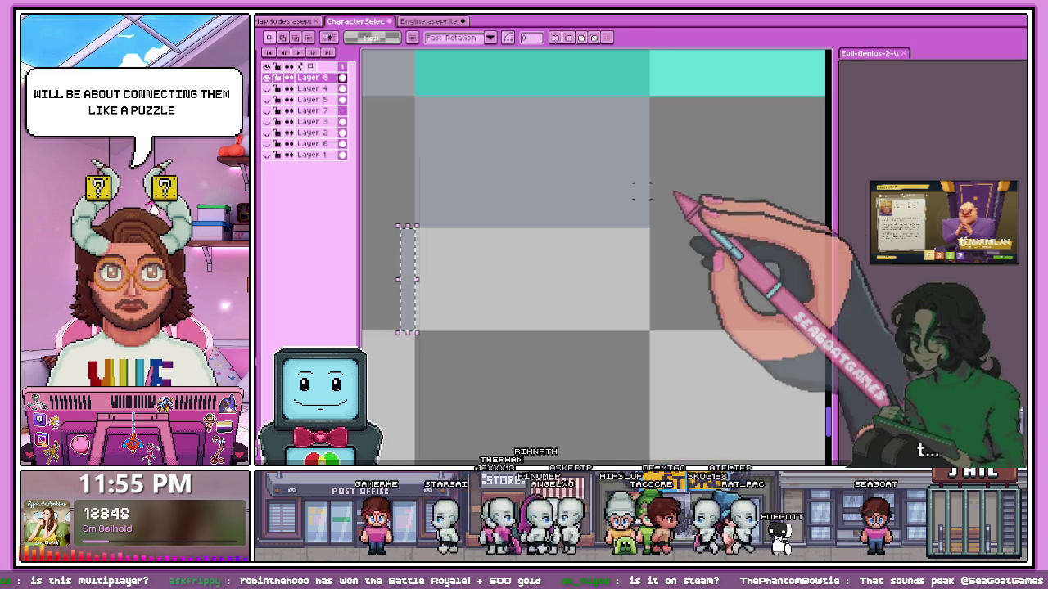
{"action": "scroll", "coordinate": [557, 229], "scroll_direction": "down", "scroll_amount": 2}
{"action": "scroll", "coordinate": [491, 246], "scroll_direction": "up", "scroll_amount": 1}
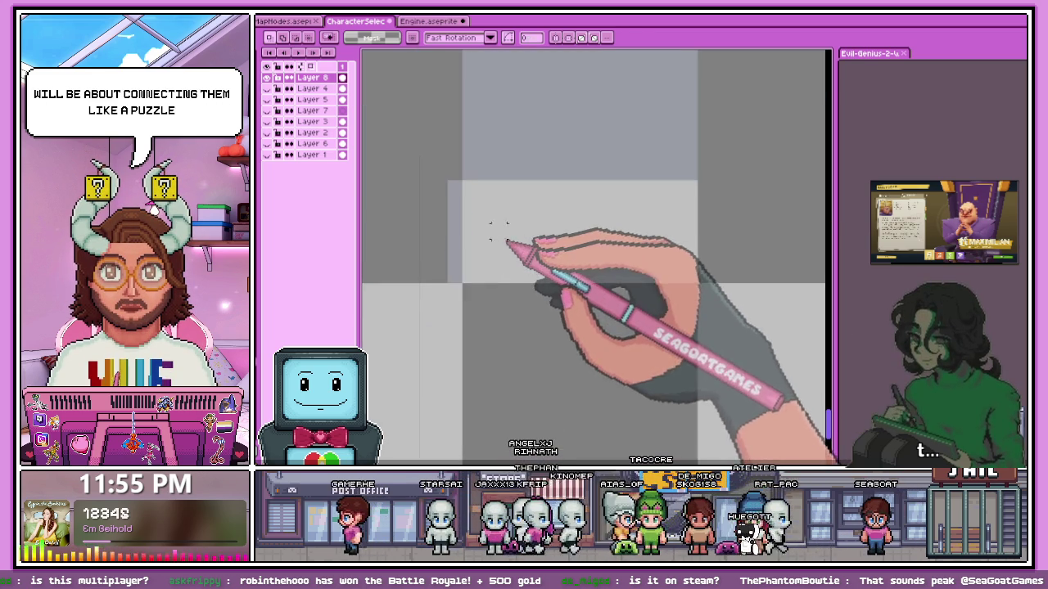
{"action": "scroll", "coordinate": [487, 221], "scroll_direction": "up", "scroll_amount": 1}
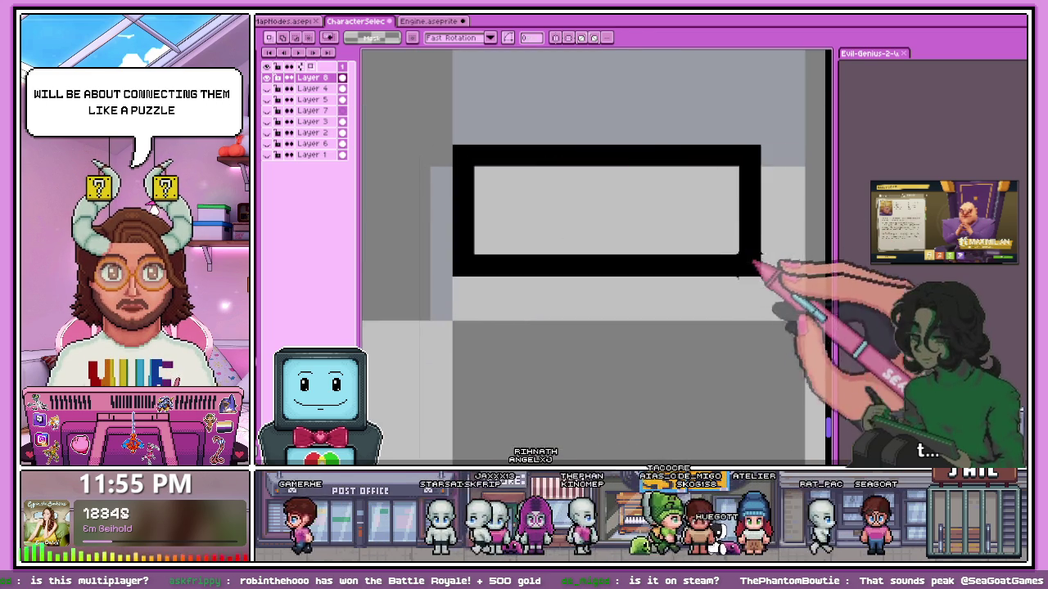
Select a wider area around the grey border, then drop the selection for the pencil.
{"action": "left_click_drag", "start_coordinate": [518, 164], "coordinate": [814, 323]}
{"action": "key", "text": "b"}
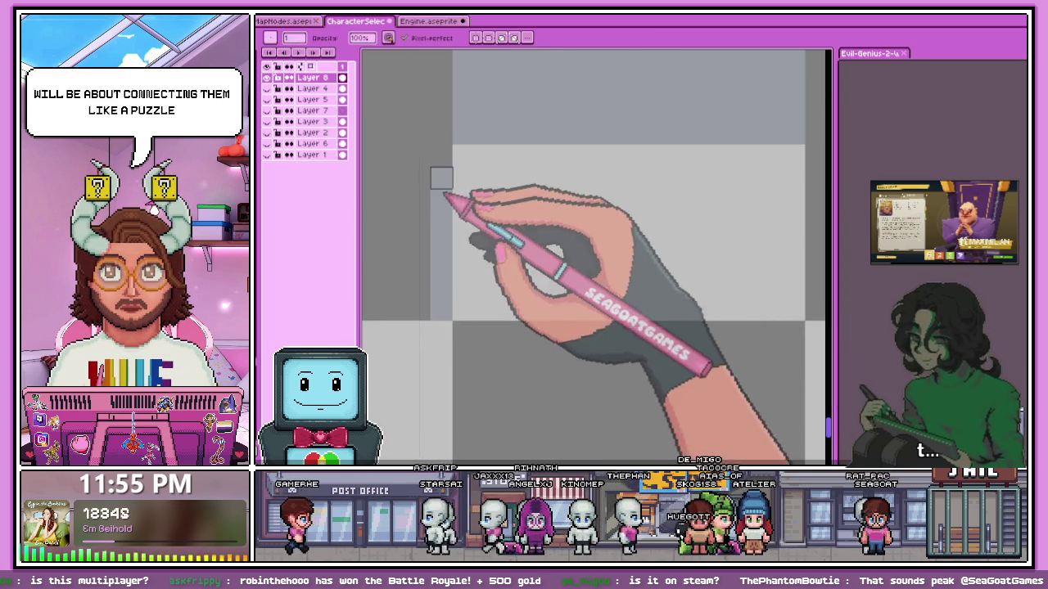
{"action": "scroll", "coordinate": [442, 197], "scroll_direction": "down", "scroll_amount": 2}
{"action": "scroll", "coordinate": [443, 198], "scroll_direction": "down", "scroll_amount": 1}
{"action": "scroll", "coordinate": [511, 234], "scroll_direction": "down", "scroll_amount": 1}
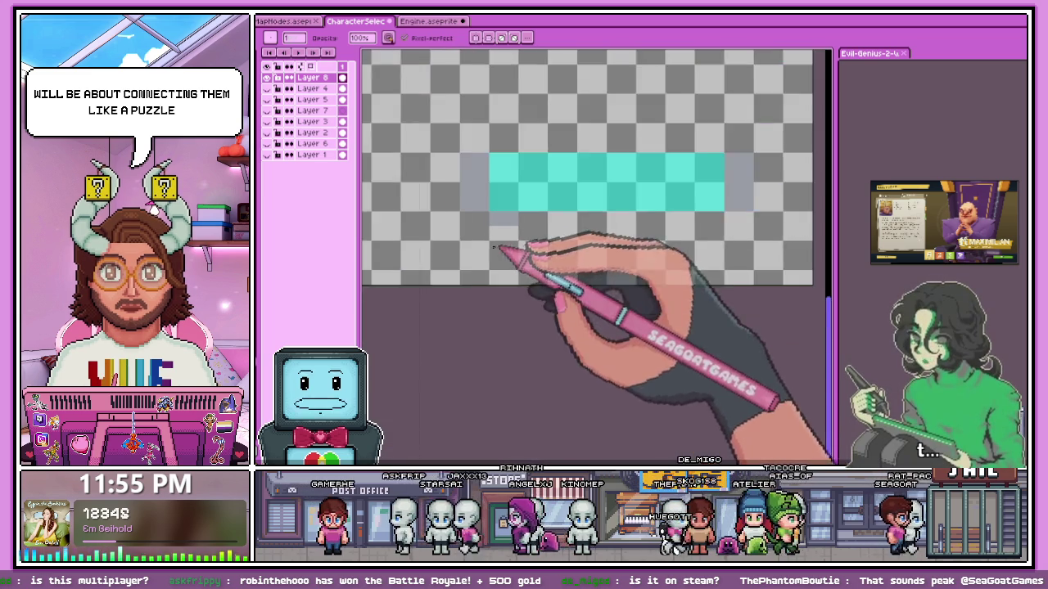
{"action": "scroll", "coordinate": [508, 241], "scroll_direction": "up", "scroll_amount": 1}
{"action": "scroll", "coordinate": [515, 225], "scroll_direction": "up", "scroll_amount": 1}
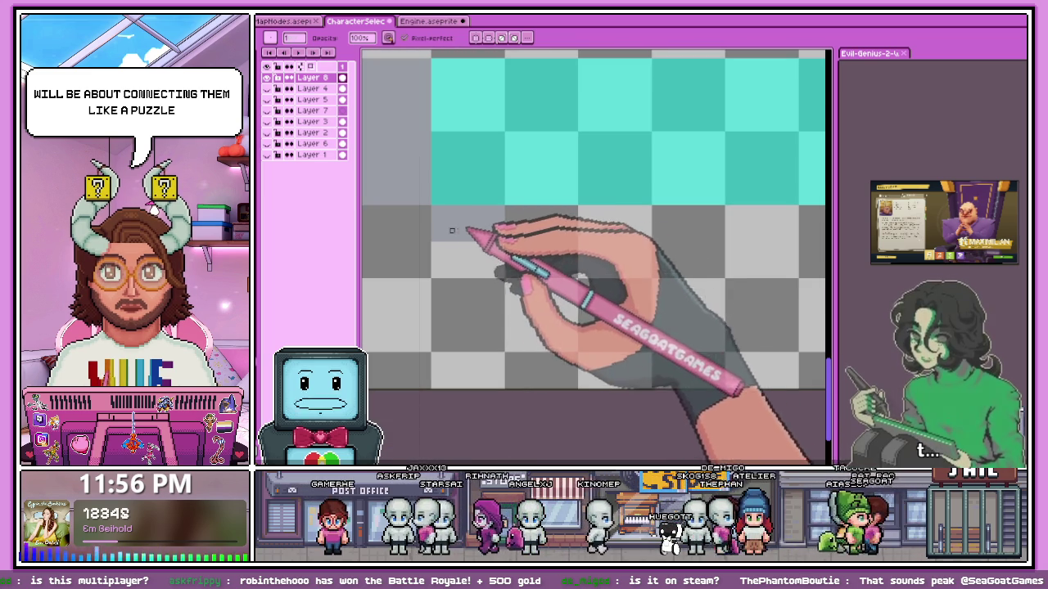
Select the grey block below the teal fill and shift it to the right.
{"action": "key", "text": "m"}
{"action": "left_click_drag", "start_coordinate": [432, 204], "coordinate": [624, 286]}
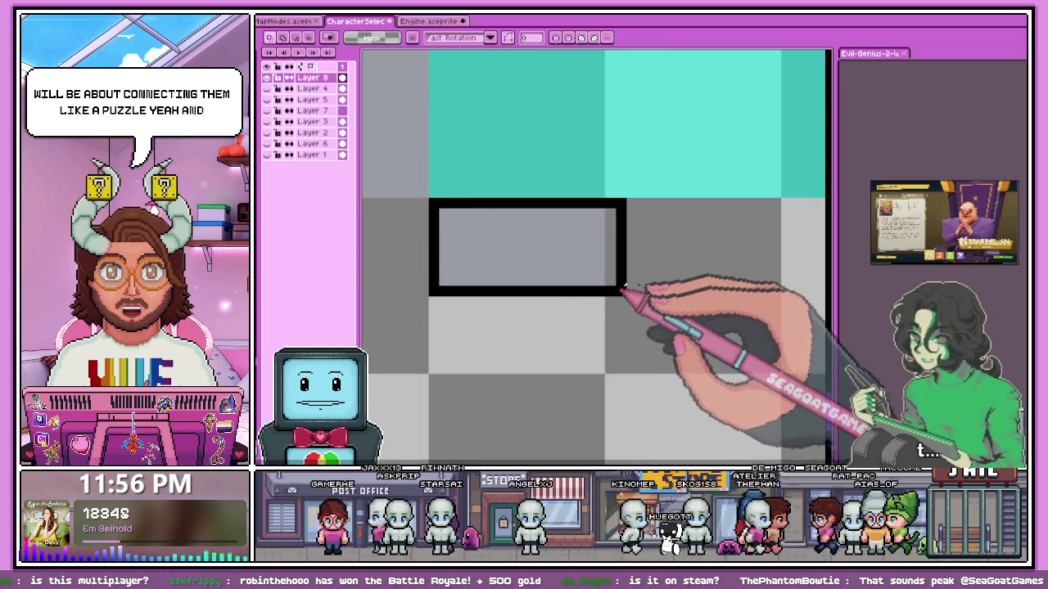
{"action": "scroll", "coordinate": [622, 291], "scroll_direction": "down", "scroll_amount": 2}
{"action": "scroll", "coordinate": [599, 261], "scroll_direction": "up", "scroll_amount": 2}
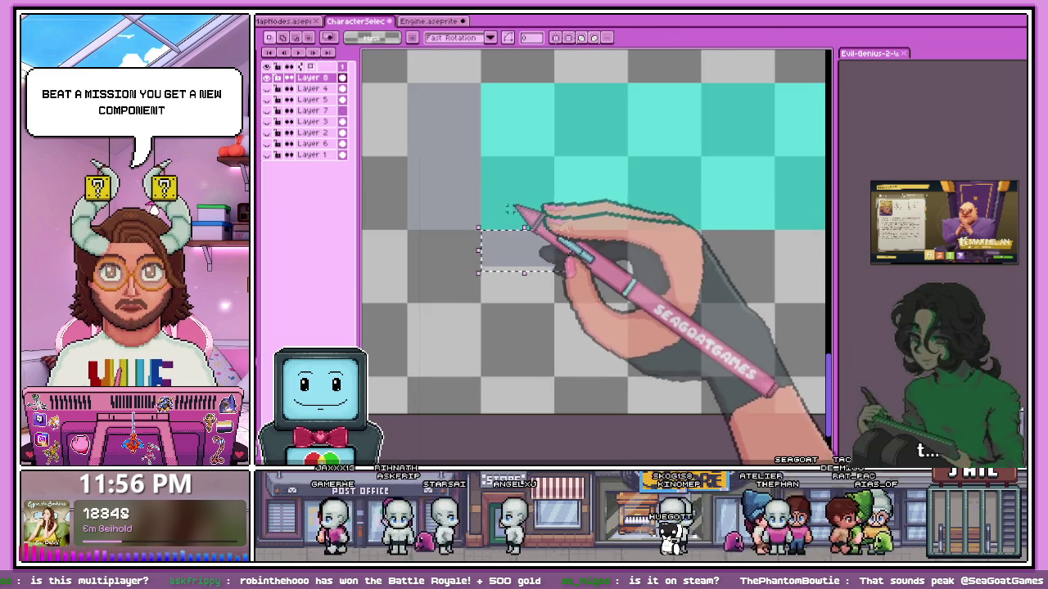
{"action": "left_click_drag", "start_coordinate": [512, 252], "coordinate": [585, 245]}
{"action": "key", "text": "Escape"}
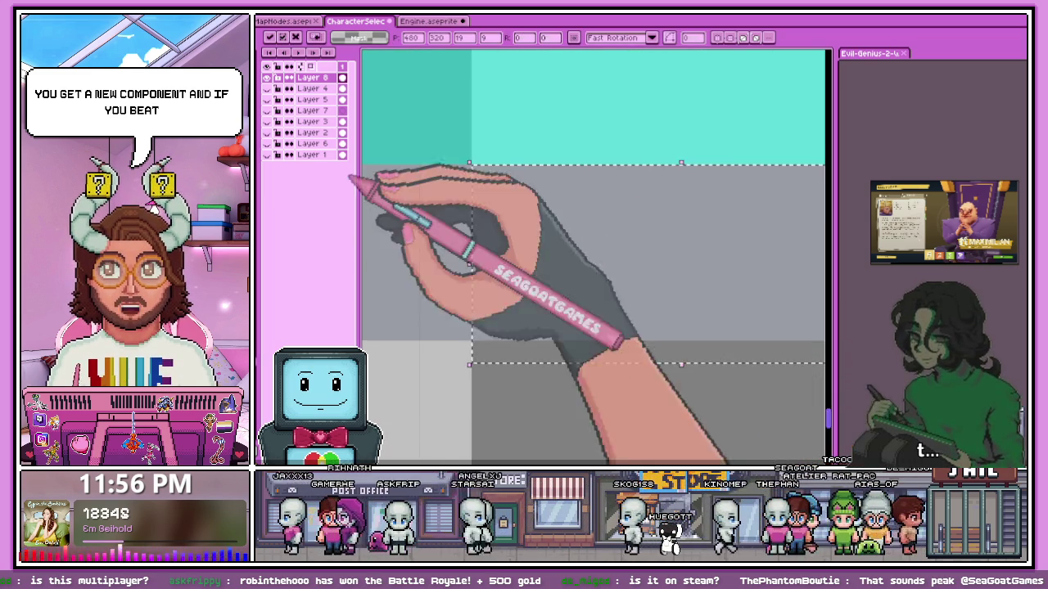
Select the grey block beside the teal fill and commit it, then undo to reposition.
{"action": "scroll", "coordinate": [409, 206], "scroll_direction": "down", "scroll_amount": 2}
{"action": "scroll", "coordinate": [491, 293], "scroll_direction": "up", "scroll_amount": 1}
{"action": "mouse_move", "coordinate": [389, 221]}
{"action": "left_mouse_down"}
{"action": "mouse_move", "coordinate": [478, 263]}
{"action": "mouse_move", "coordinate": [491, 245]}
{"action": "left_mouse_up"}
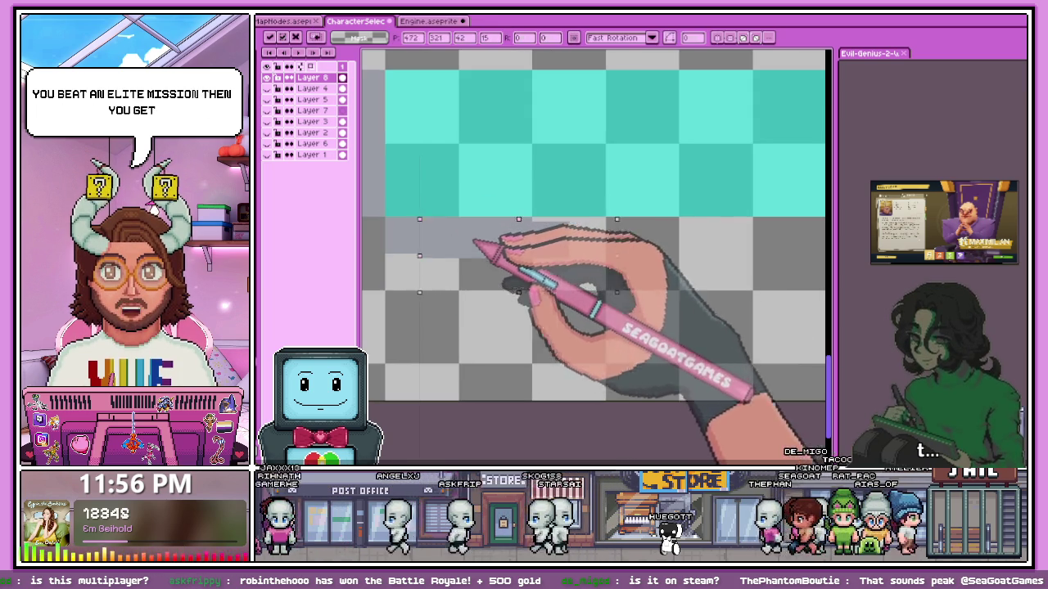
{"action": "scroll", "coordinate": [604, 243], "scroll_direction": "up", "scroll_amount": 2}
{"action": "scroll", "coordinate": [573, 278], "scroll_direction": "down", "scroll_amount": 1}
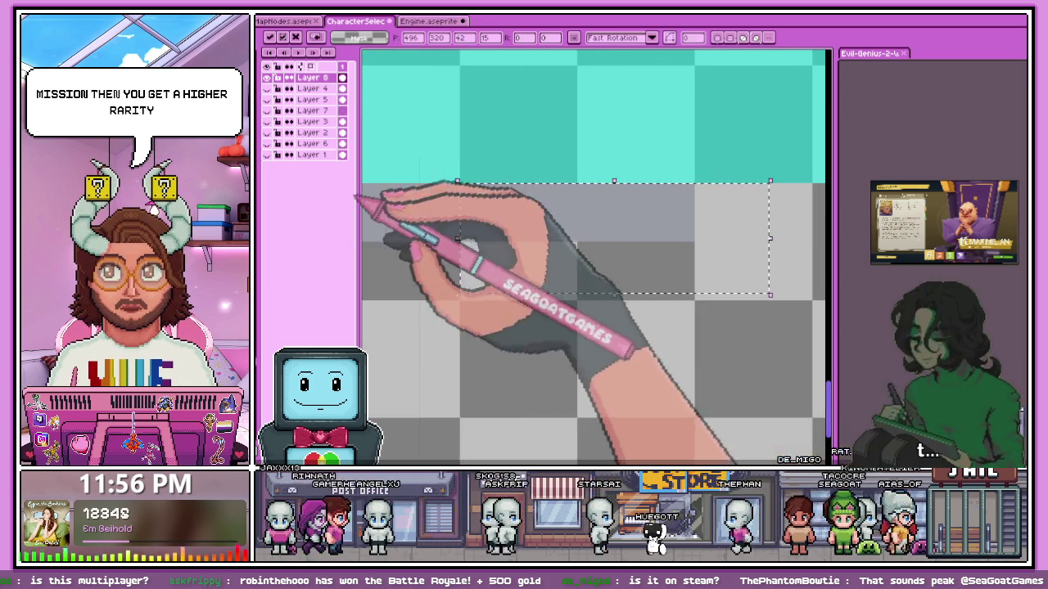
{"action": "key", "text": "Return"}
{"action": "scroll", "coordinate": [504, 262], "scroll_direction": "down", "scroll_amount": 2}
{"action": "scroll", "coordinate": [592, 234], "scroll_direction": "up", "scroll_amount": 1}
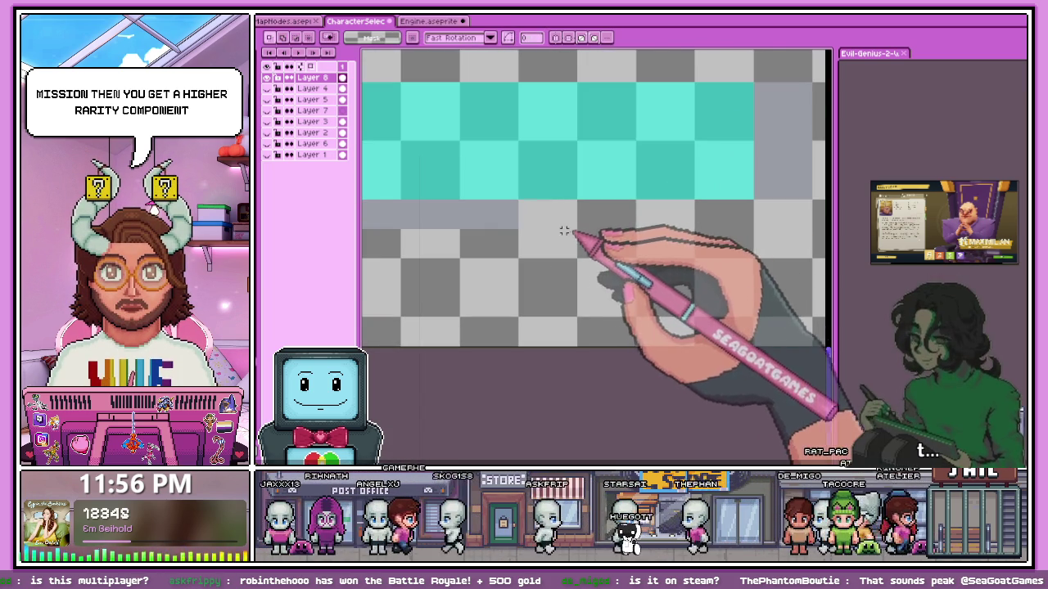
{"action": "key", "text": "ctrl+z"}
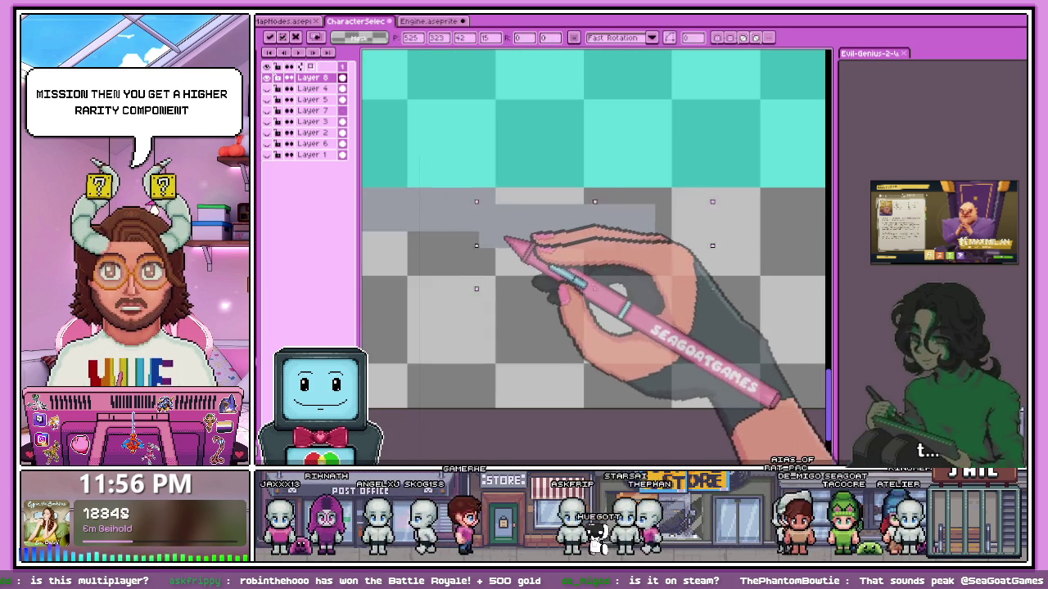
Paste a copy of the grey border piece and set it in place.
{"action": "scroll", "coordinate": [573, 245], "scroll_direction": "up", "scroll_amount": 1}
{"action": "scroll", "coordinate": [460, 267], "scroll_direction": "down", "scroll_amount": 1}
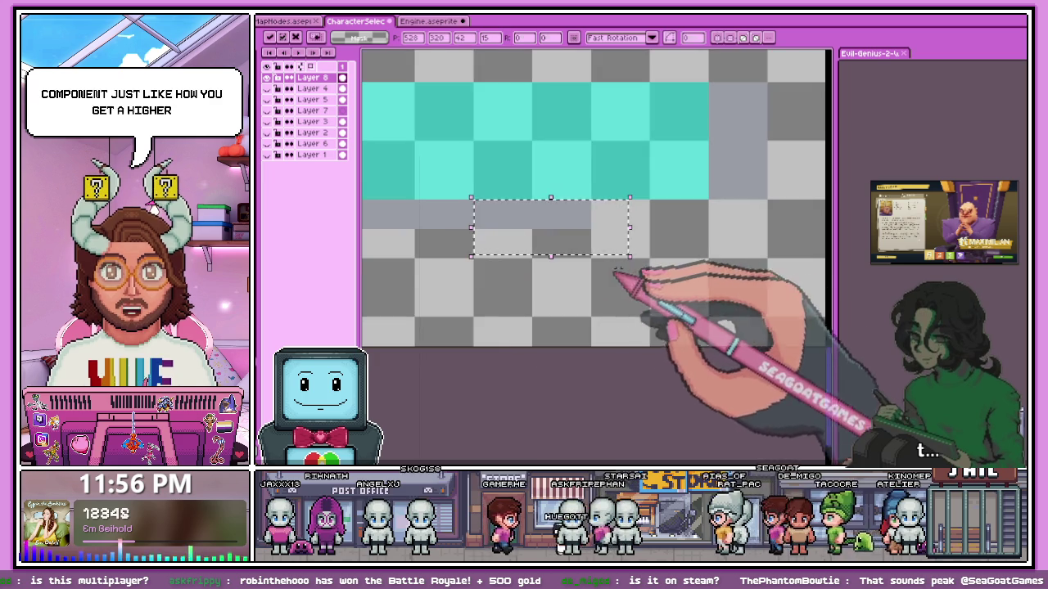
{"action": "scroll", "coordinate": [584, 285], "scroll_direction": "up", "scroll_amount": 1}
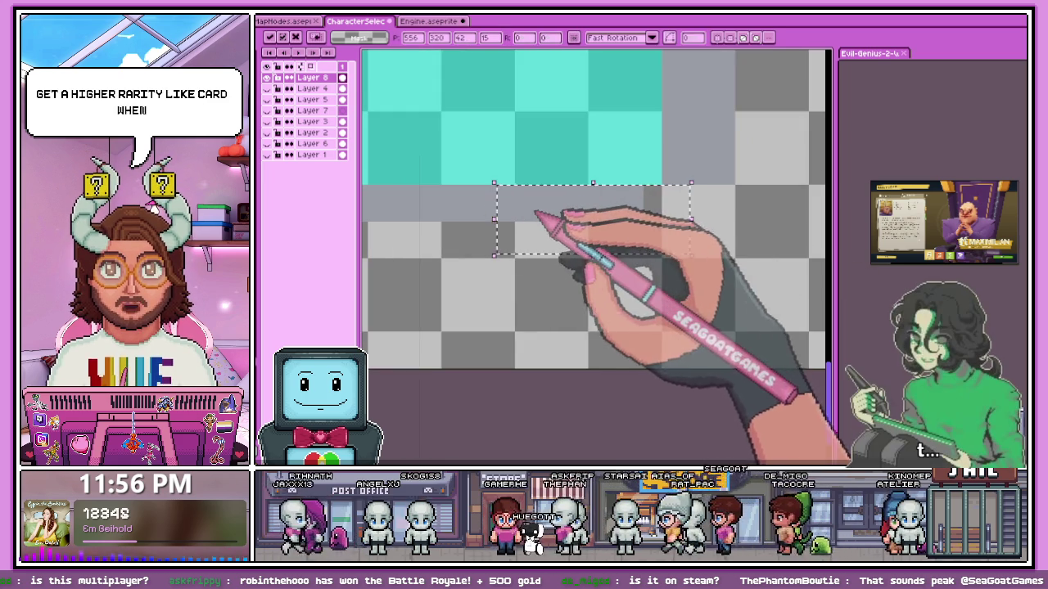
{"action": "scroll", "coordinate": [536, 214], "scroll_direction": "up", "scroll_amount": 1}
{"action": "scroll", "coordinate": [552, 226], "scroll_direction": "down", "scroll_amount": 1}
{"action": "scroll", "coordinate": [544, 262], "scroll_direction": "down", "scroll_amount": 1}
{"action": "scroll", "coordinate": [449, 232], "scroll_direction": "up", "scroll_amount": 1}
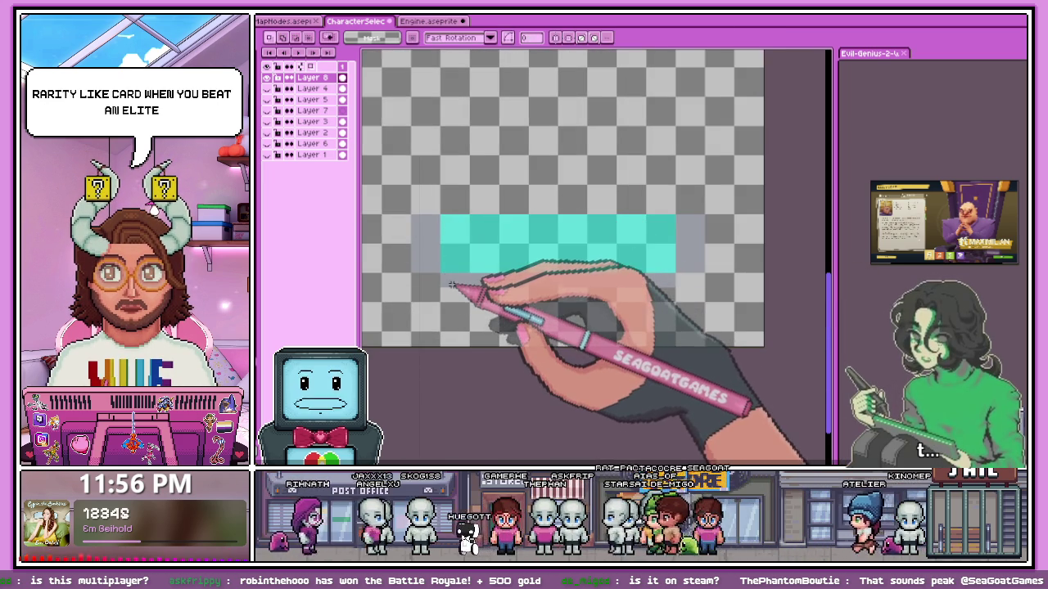
{"action": "scroll", "coordinate": [452, 285], "scroll_direction": "up", "scroll_amount": 1}
{"action": "key", "text": "ctrl+v"}
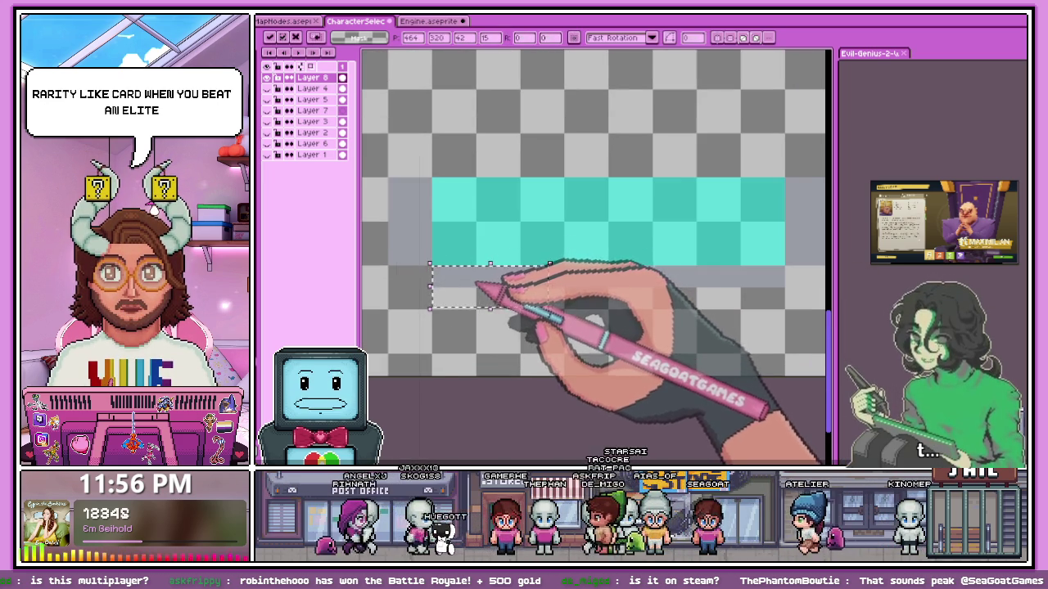
{"action": "scroll", "coordinate": [479, 169], "scroll_direction": "up", "scroll_amount": 1}
{"action": "scroll", "coordinate": [468, 175], "scroll_direction": "up", "scroll_amount": 1}
{"action": "key", "text": "Return"}
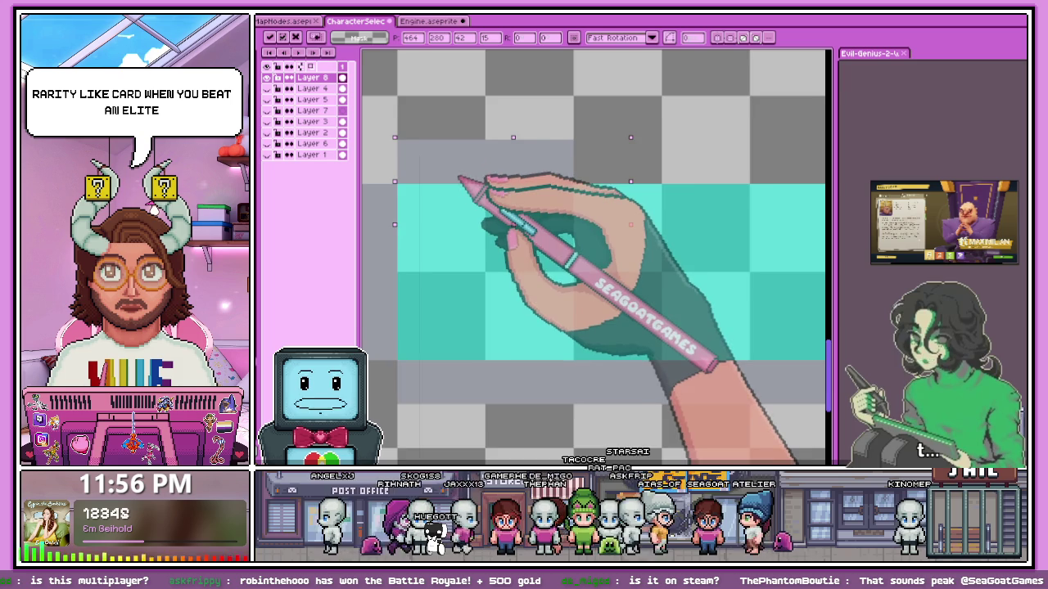
Move the grey piece up against the teal fill and commit it.
{"action": "scroll", "coordinate": [467, 173], "scroll_direction": "down", "scroll_amount": 1}
{"action": "scroll", "coordinate": [470, 180], "scroll_direction": "up", "scroll_amount": 1}
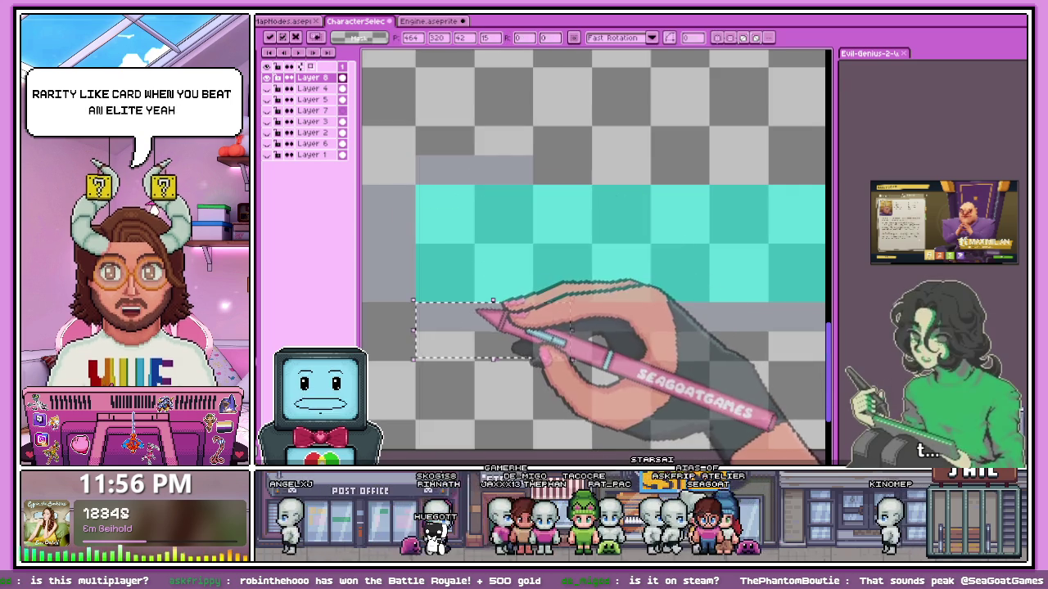
{"action": "left_click_drag", "start_coordinate": [473, 301], "coordinate": [577, 159]}
{"action": "scroll", "coordinate": [577, 164], "scroll_direction": "up", "scroll_amount": 1}
{"action": "scroll", "coordinate": [564, 173], "scroll_direction": "up", "scroll_amount": 2}
{"action": "key", "text": "Return"}
Select a stretch of the grey border and nudge it into alignment.
{"action": "scroll", "coordinate": [377, 234], "scroll_direction": "down", "scroll_amount": 2}
{"action": "scroll", "coordinate": [482, 356], "scroll_direction": "down", "scroll_amount": 1}
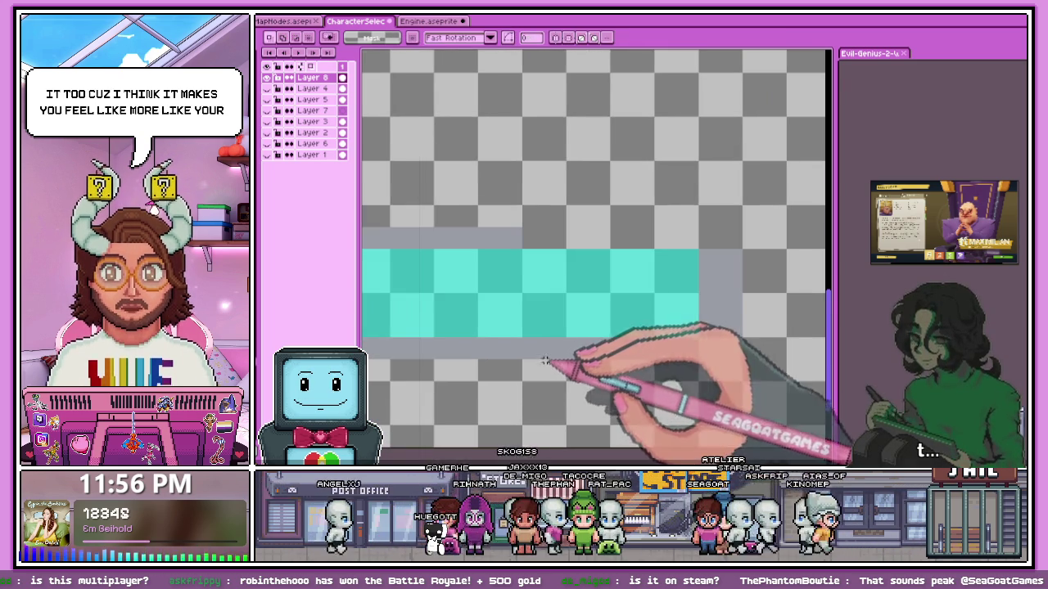
{"action": "left_click_drag", "start_coordinate": [472, 236], "coordinate": [592, 281]}
{"action": "scroll", "coordinate": [537, 270], "scroll_direction": "up", "scroll_amount": 1}
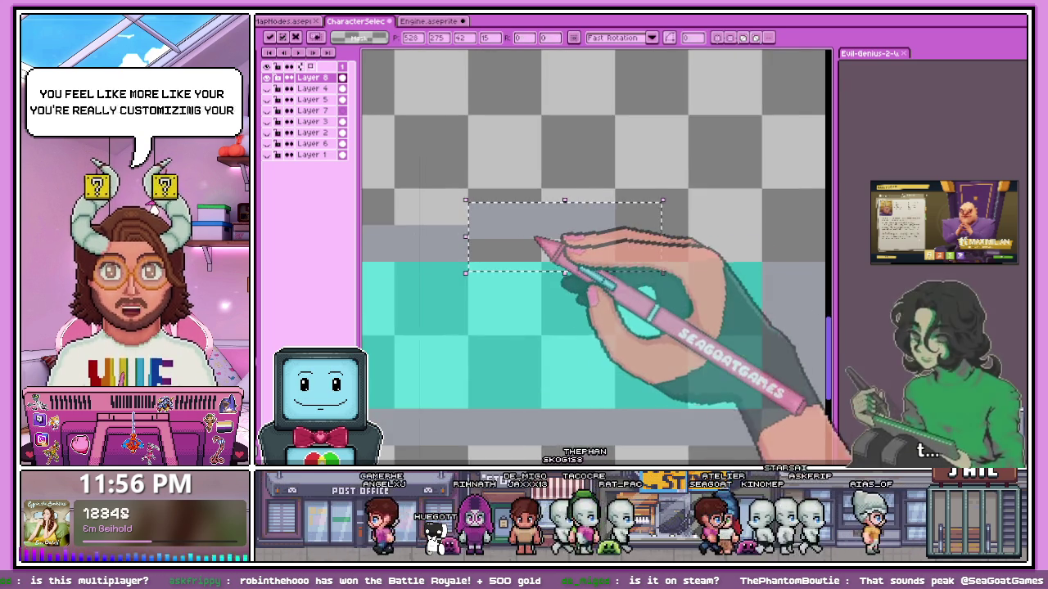
{"action": "left_click_drag", "start_coordinate": [524, 241], "coordinate": [517, 256]}
{"action": "key", "text": "Return"}
Select another grey border section and nudge it slightly up and left.
{"action": "scroll", "coordinate": [543, 248], "scroll_direction": "down", "scroll_amount": 1}
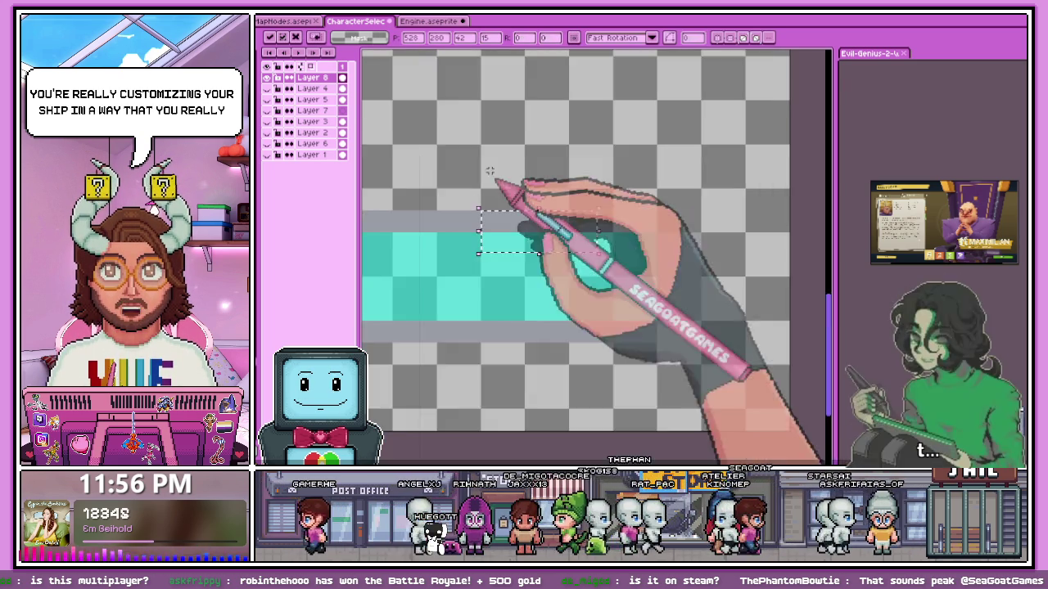
{"action": "scroll", "coordinate": [542, 248], "scroll_direction": "down", "scroll_amount": 1}
{"action": "scroll", "coordinate": [543, 248], "scroll_direction": "up", "scroll_amount": 2}
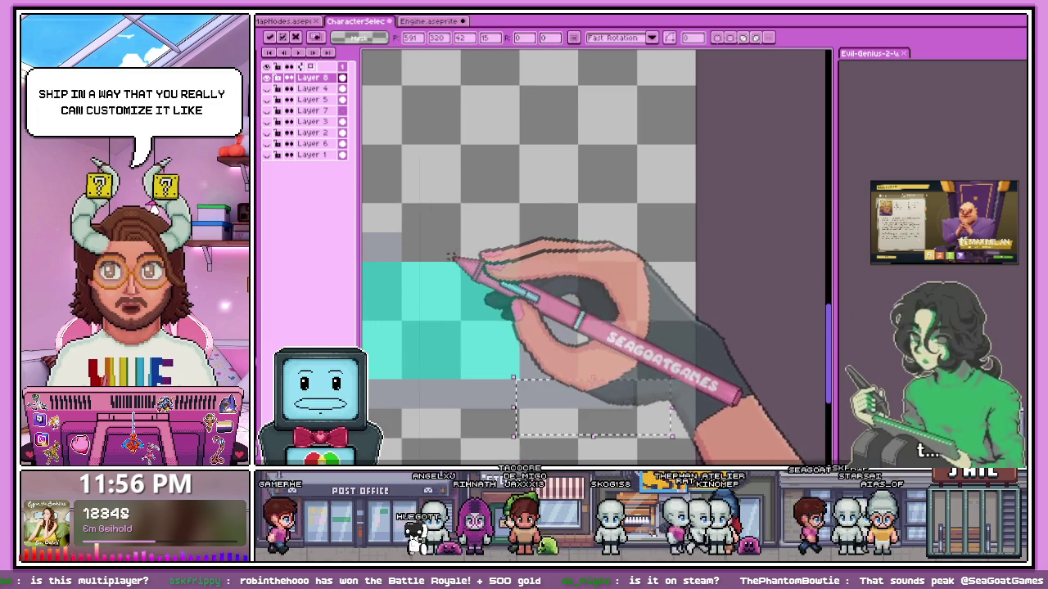
{"action": "left_click_drag", "start_coordinate": [406, 234], "coordinate": [486, 293]}
{"action": "left_click_drag", "start_coordinate": [459, 245], "coordinate": [455, 243]}
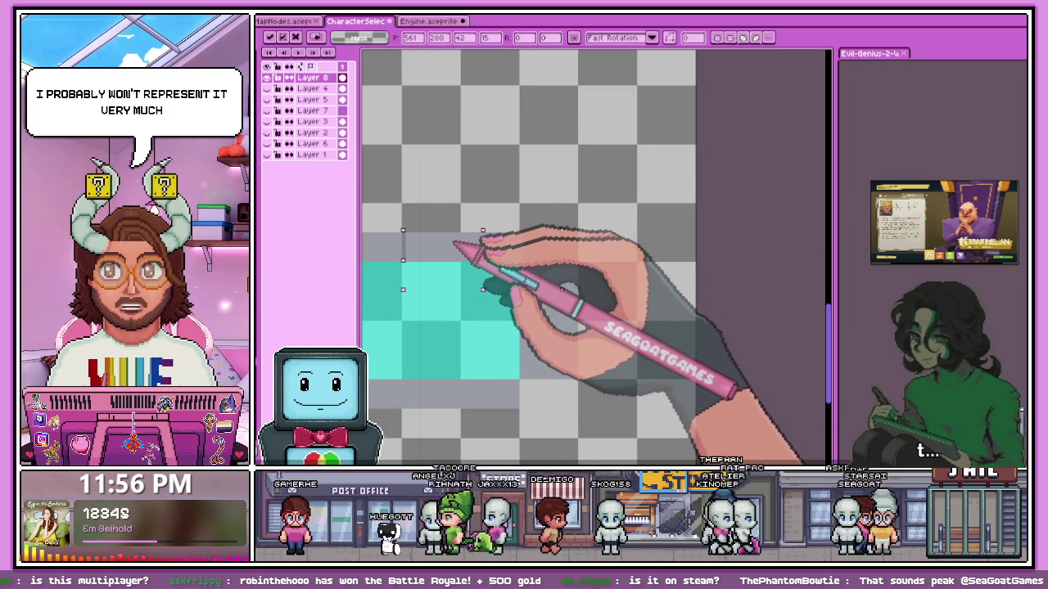
{"action": "scroll", "coordinate": [454, 243], "scroll_direction": "down", "scroll_amount": 2}
{"action": "key", "text": "Return"}
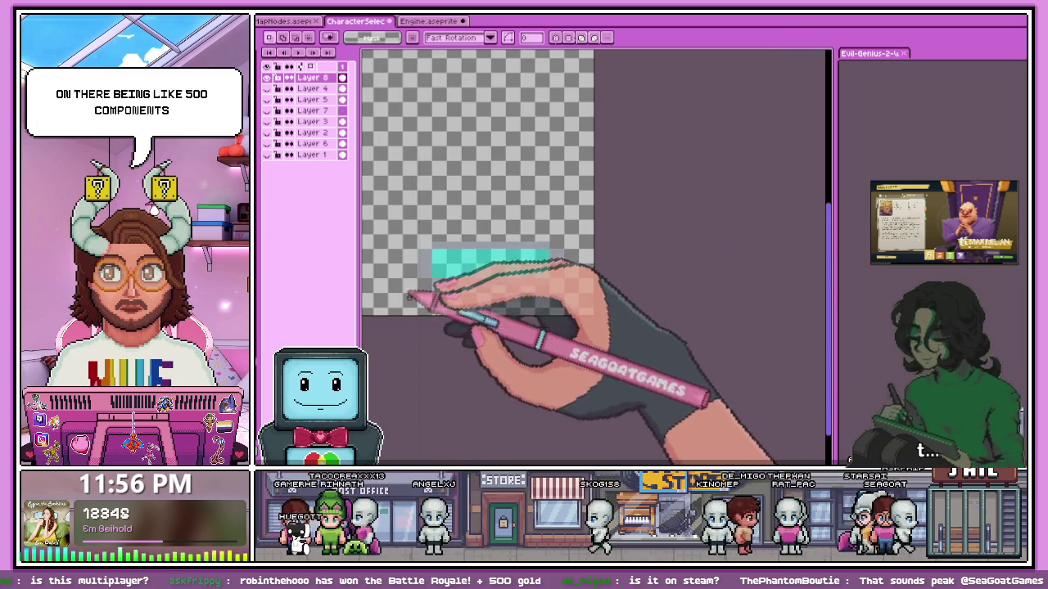
{"action": "scroll", "coordinate": [479, 293], "scroll_direction": "up", "scroll_amount": 3}
{"action": "scroll", "coordinate": [459, 287], "scroll_direction": "up", "scroll_amount": 2}
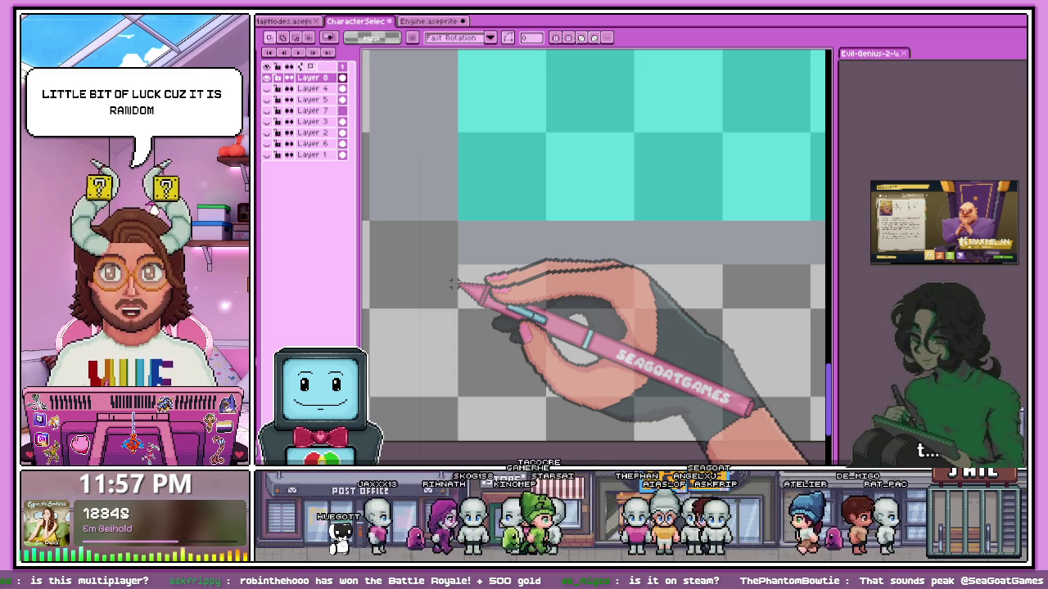
{"action": "scroll", "coordinate": [458, 270], "scroll_direction": "down", "scroll_amount": 2}
{"action": "scroll", "coordinate": [462, 237], "scroll_direction": "up", "scroll_amount": 1}
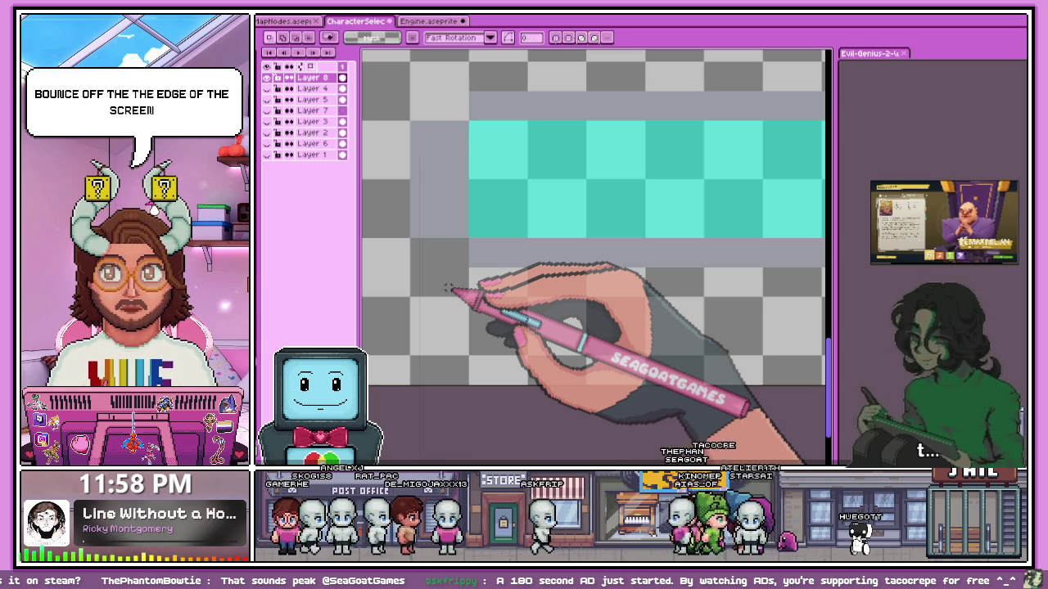
{"action": "scroll", "coordinate": [456, 175], "scroll_direction": "down", "scroll_amount": 2}
{"action": "scroll", "coordinate": [480, 241], "scroll_direction": "up", "scroll_amount": 2}
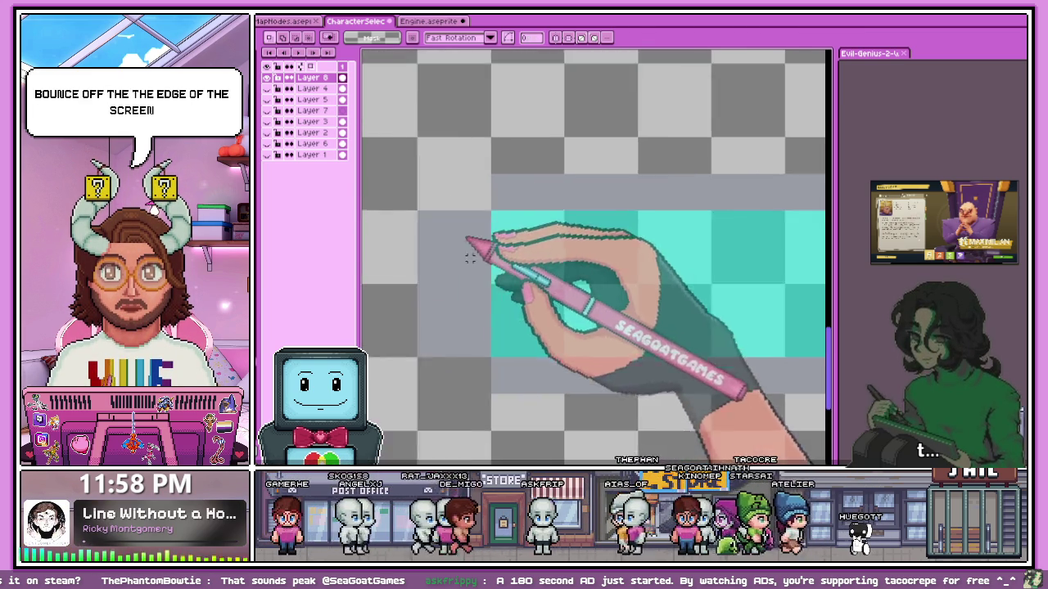
{"action": "scroll", "coordinate": [501, 192], "scroll_direction": "up", "scroll_amount": 3}
With the pencil, draw a diagonal grey line for the bar's rounded corner.
{"action": "key", "text": "b"}
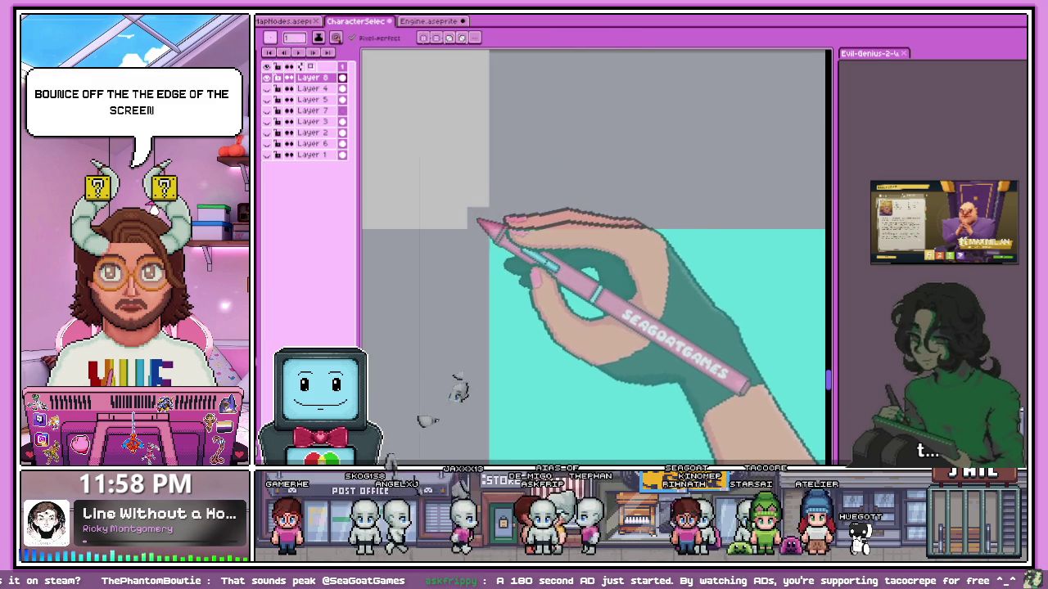
{"action": "scroll", "coordinate": [456, 196], "scroll_direction": "up", "scroll_amount": 2}
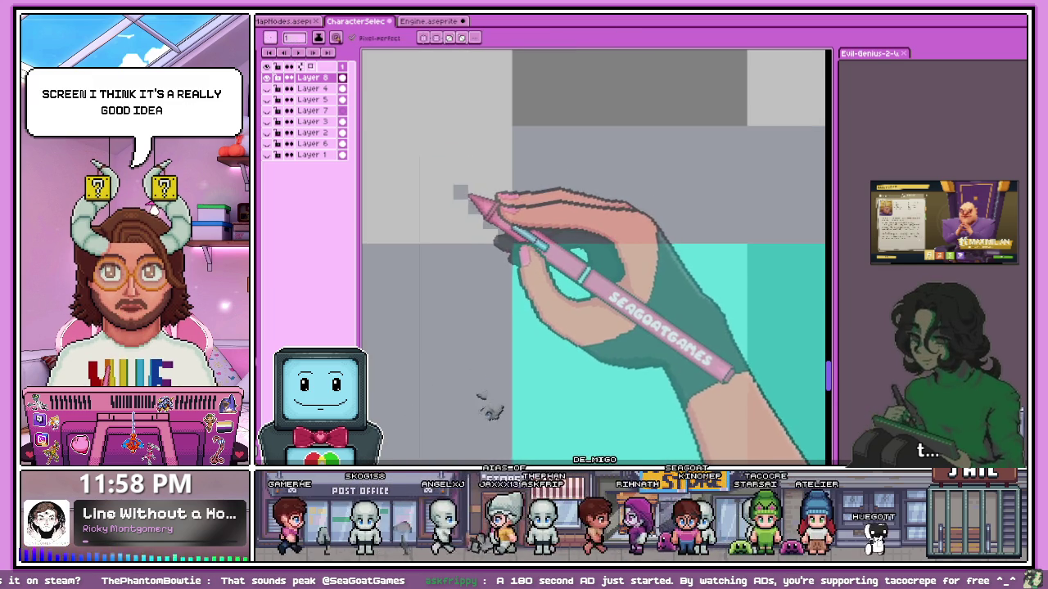
{"action": "left_click_drag", "start_coordinate": [429, 164], "coordinate": [489, 221]}
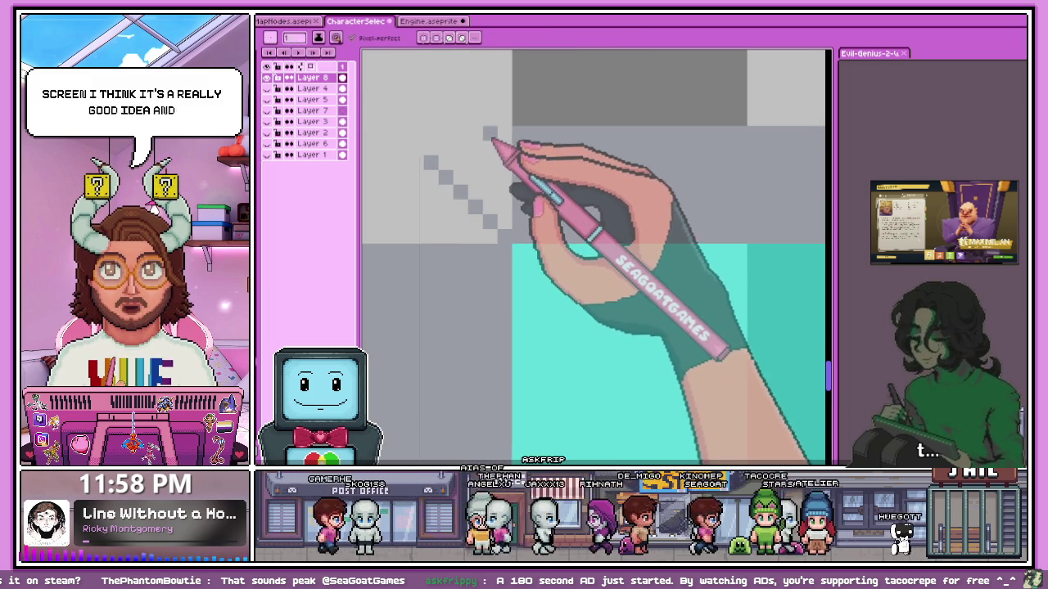
{"action": "scroll", "coordinate": [504, 144], "scroll_direction": "up", "scroll_amount": 1}
{"action": "scroll", "coordinate": [503, 145], "scroll_direction": "down", "scroll_amount": 1}
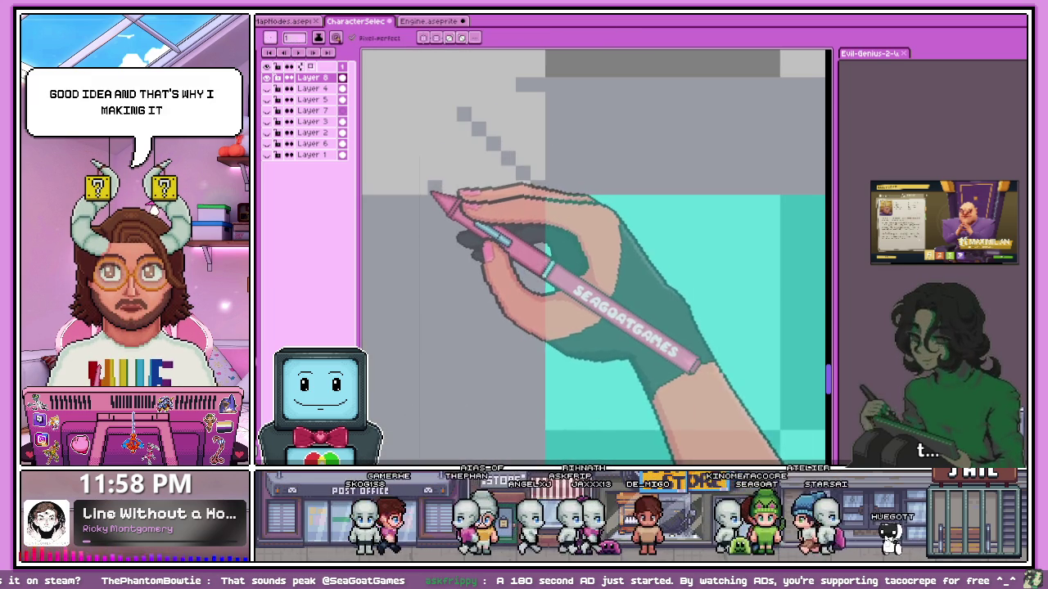
Add stepped grey pixels along the corner curve.
{"action": "left_click_drag", "start_coordinate": [451, 144], "coordinate": [510, 110]}
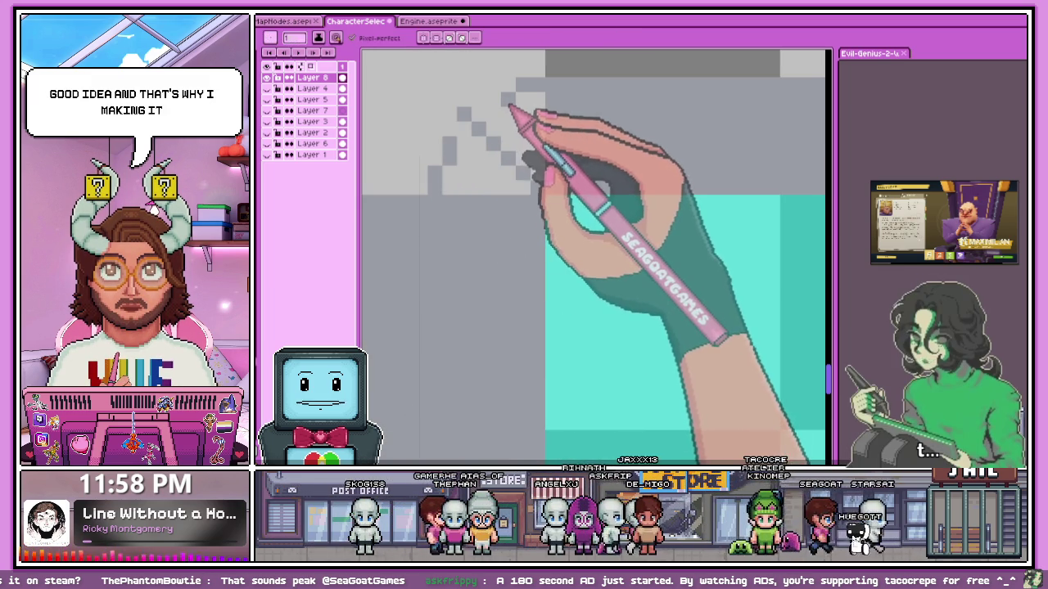
{"action": "scroll", "coordinate": [468, 133], "scroll_direction": "down", "scroll_amount": 1}
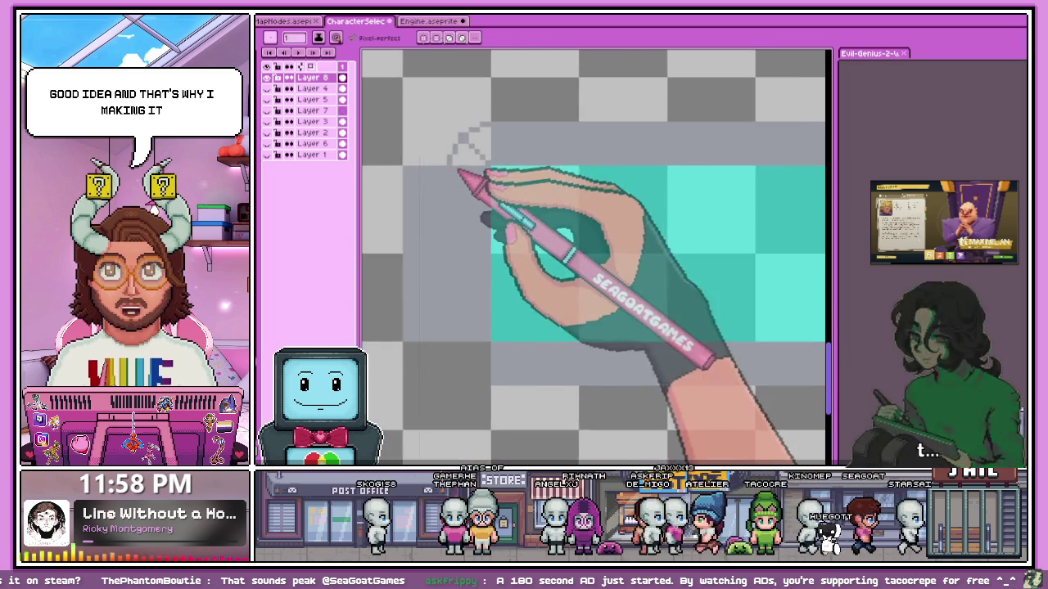
{"action": "scroll", "coordinate": [464, 156], "scroll_direction": "up", "scroll_amount": 1}
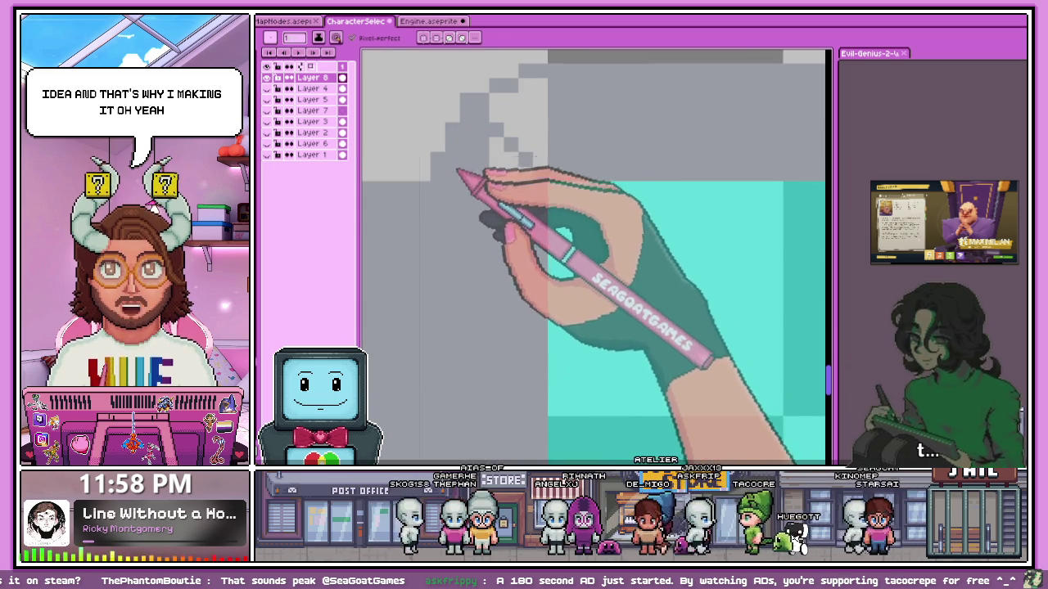
{"action": "scroll", "coordinate": [557, 98], "scroll_direction": "up", "scroll_amount": 1}
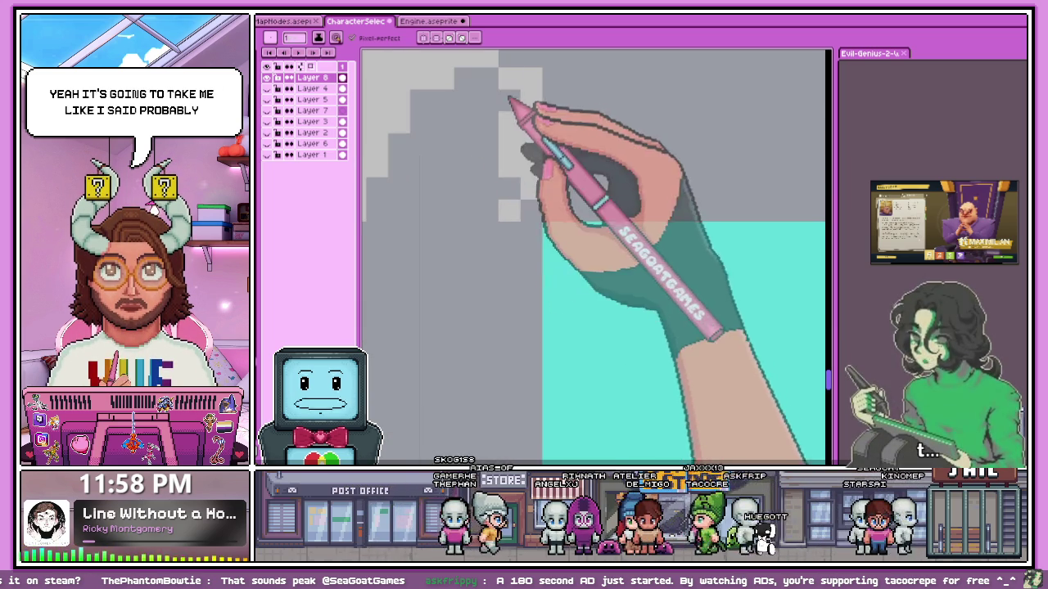
{"action": "scroll", "coordinate": [520, 181], "scroll_direction": "down", "scroll_amount": 2}
{"action": "scroll", "coordinate": [516, 179], "scroll_direction": "down", "scroll_amount": 3}
{"action": "scroll", "coordinate": [491, 181], "scroll_direction": "up", "scroll_amount": 1}
{"action": "scroll", "coordinate": [480, 164], "scroll_direction": "up", "scroll_amount": 1}
{"action": "scroll", "coordinate": [484, 175], "scroll_direction": "down", "scroll_amount": 1}
{"action": "scroll", "coordinate": [492, 197], "scroll_direction": "down", "scroll_amount": 1}
{"action": "scroll", "coordinate": [493, 164], "scroll_direction": "up", "scroll_amount": 3}
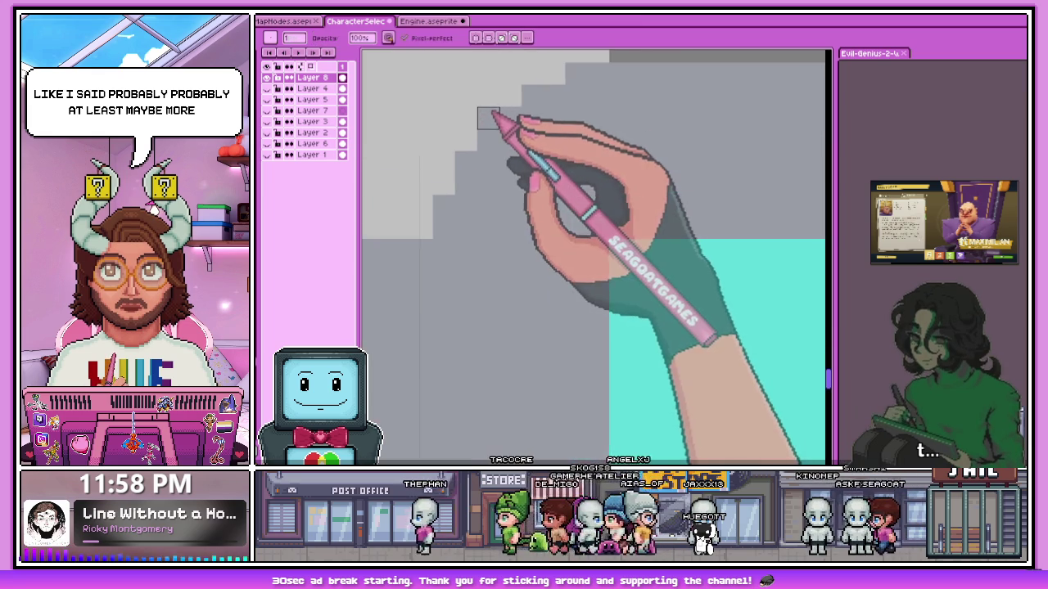
{"action": "scroll", "coordinate": [491, 187], "scroll_direction": "down", "scroll_amount": 3}
{"action": "scroll", "coordinate": [491, 187], "scroll_direction": "up", "scroll_amount": 2}
Marquee-select a vertical strip of the border and commit it.
{"action": "key", "text": "m"}
{"action": "left_click_drag", "start_coordinate": [469, 103], "coordinate": [550, 342]}
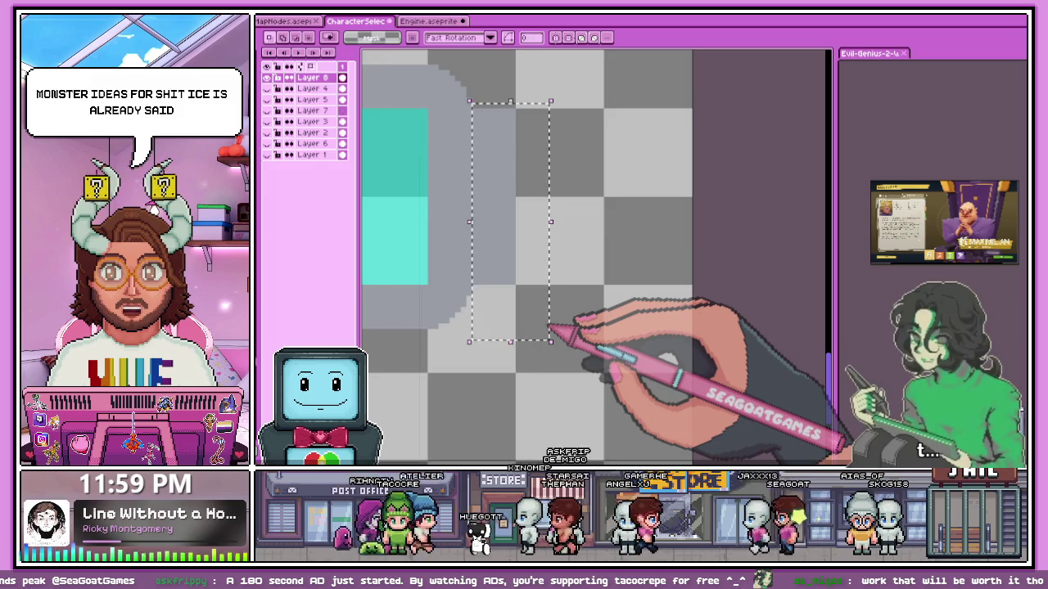
{"action": "scroll", "coordinate": [573, 315], "scroll_direction": "down", "scroll_amount": 2}
{"action": "scroll", "coordinate": [416, 288], "scroll_direction": "down", "scroll_amount": 1}
{"action": "scroll", "coordinate": [418, 265], "scroll_direction": "up", "scroll_amount": 2}
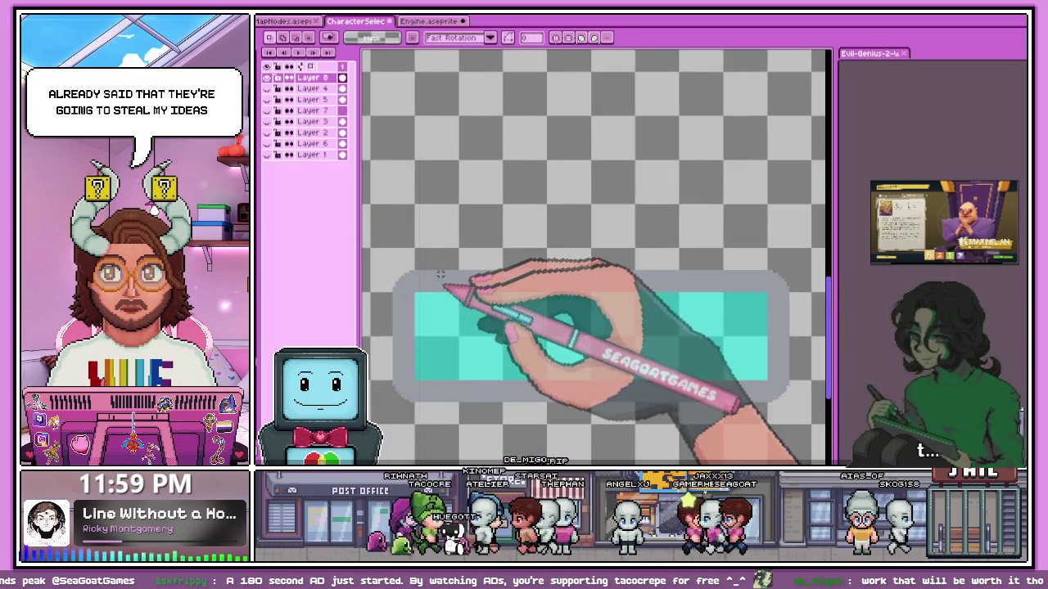
{"action": "scroll", "coordinate": [426, 253], "scroll_direction": "down", "scroll_amount": 1}
{"action": "scroll", "coordinate": [433, 243], "scroll_direction": "up", "scroll_amount": 2}
{"action": "scroll", "coordinate": [446, 220], "scroll_direction": "up", "scroll_amount": 2}
{"action": "key", "text": "Return"}
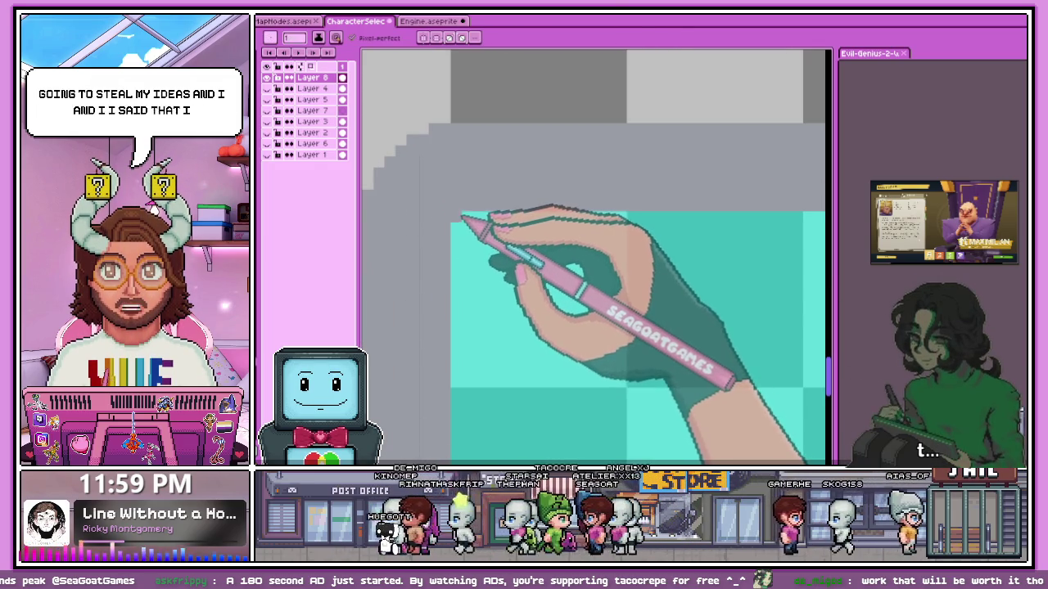
Zoom around the teal bar to inspect the closed grey frame and rounded corners.
{"action": "scroll", "coordinate": [458, 245], "scroll_direction": "down", "scroll_amount": 2}
{"action": "scroll", "coordinate": [427, 302], "scroll_direction": "up", "scroll_amount": 1}
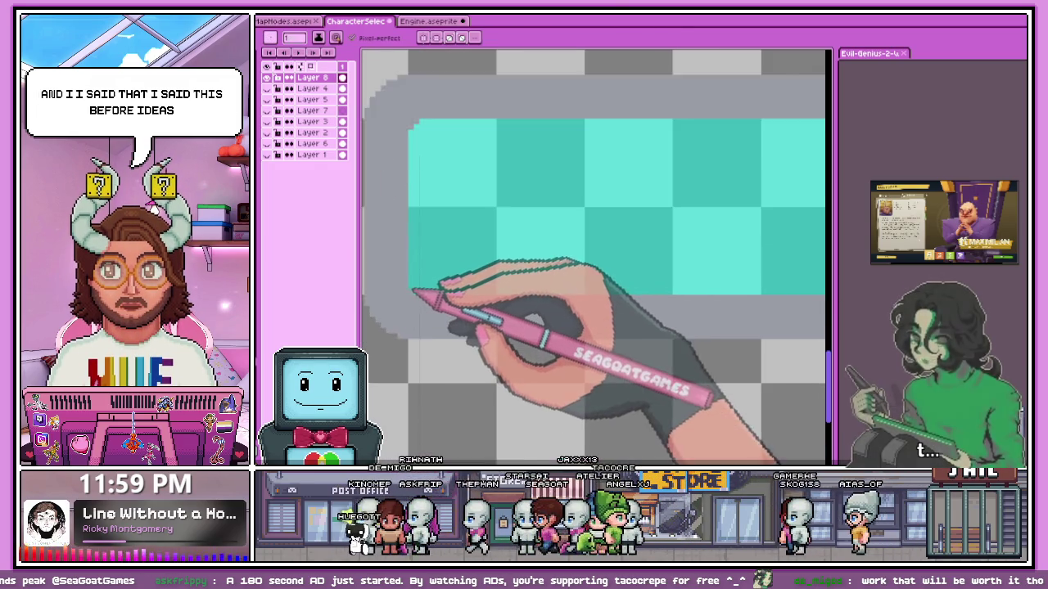
{"action": "scroll", "coordinate": [421, 299], "scroll_direction": "up", "scroll_amount": 1}
{"action": "scroll", "coordinate": [396, 289], "scroll_direction": "down", "scroll_amount": 2}
{"action": "scroll", "coordinate": [442, 288], "scroll_direction": "down", "scroll_amount": 1}
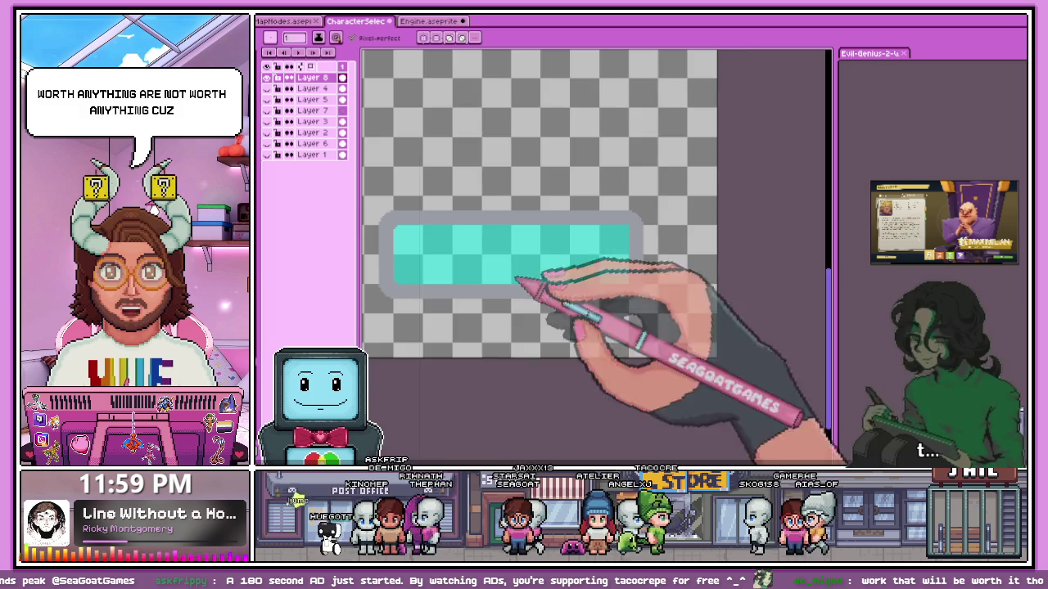
{"action": "scroll", "coordinate": [666, 285], "scroll_direction": "up", "scroll_amount": 1}
{"action": "scroll", "coordinate": [560, 279], "scroll_direction": "up", "scroll_amount": 2}
{"action": "scroll", "coordinate": [559, 273], "scroll_direction": "down", "scroll_amount": 2}
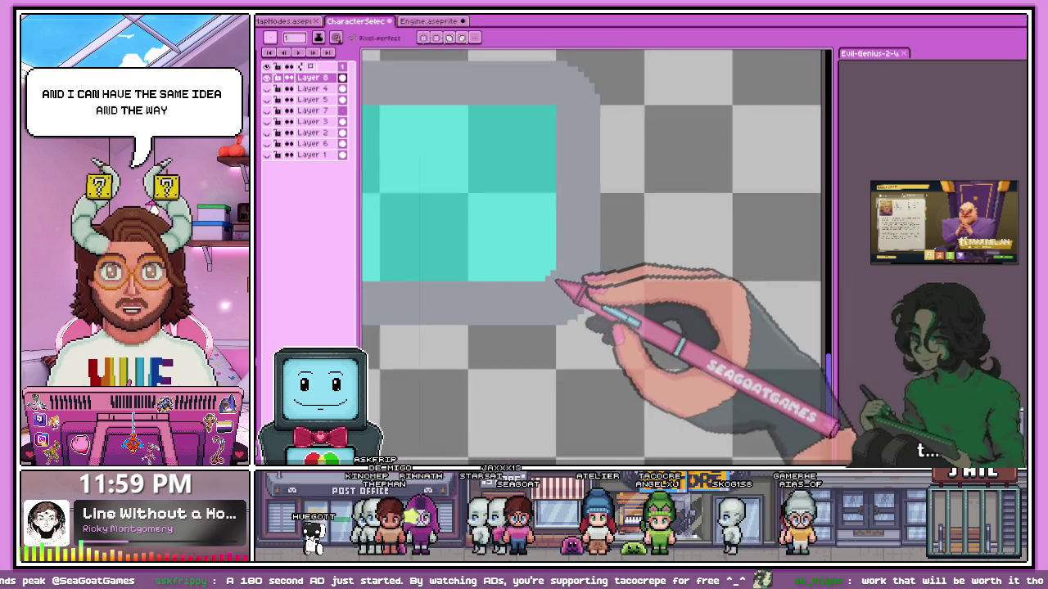
{"action": "scroll", "coordinate": [548, 275], "scroll_direction": "down", "scroll_amount": 1}
{"action": "scroll", "coordinate": [549, 155], "scroll_direction": "up", "scroll_amount": 3}
{"action": "scroll", "coordinate": [573, 213], "scroll_direction": "down", "scroll_amount": 1}
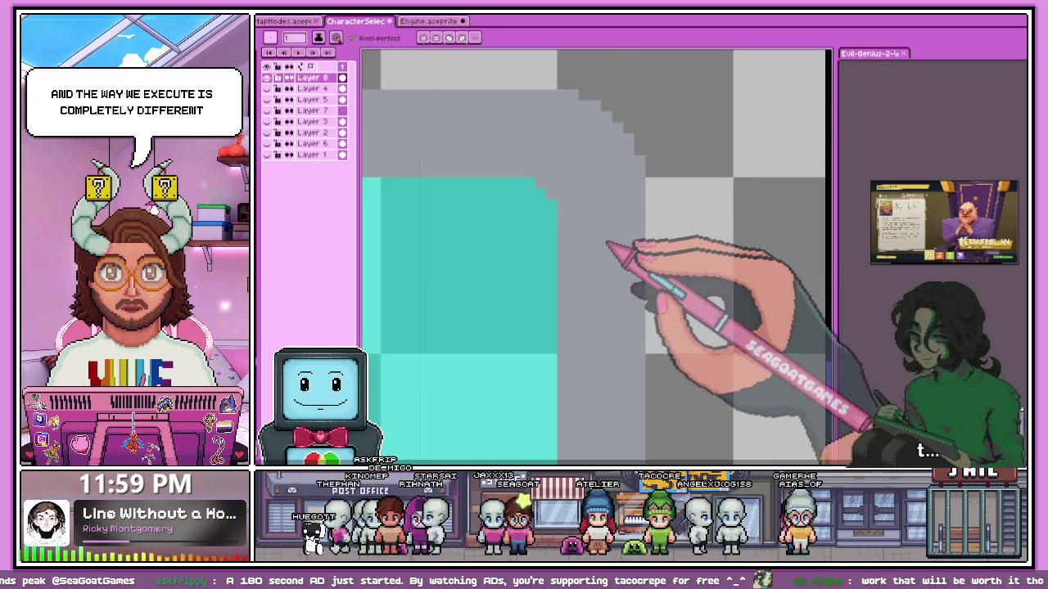
{"action": "scroll", "coordinate": [622, 237], "scroll_direction": "down", "scroll_amount": 2}
{"action": "scroll", "coordinate": [491, 271], "scroll_direction": "down", "scroll_amount": 1}
{"action": "scroll", "coordinate": [409, 298], "scroll_direction": "down", "scroll_amount": 1}
{"action": "scroll", "coordinate": [390, 304], "scroll_direction": "up", "scroll_amount": 1}
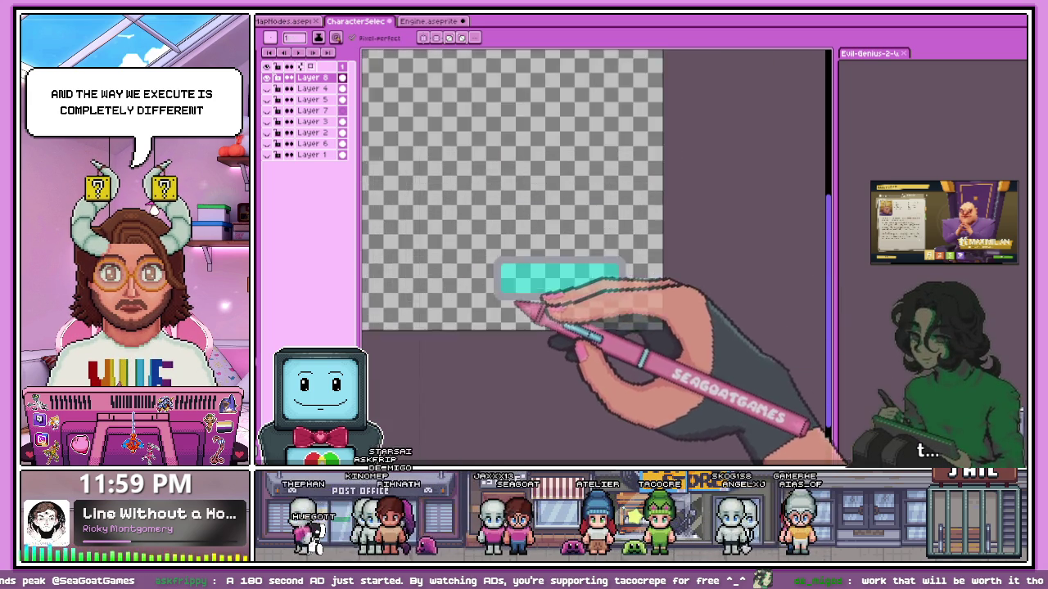
{"action": "scroll", "coordinate": [499, 276], "scroll_direction": "up", "scroll_amount": 3}
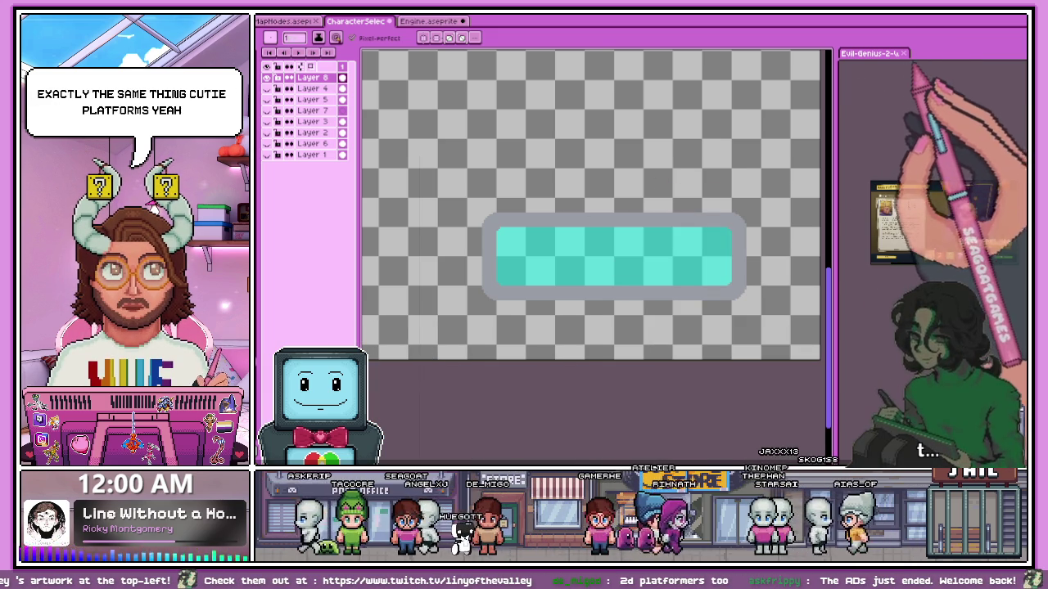
With the Pencil, draw the dark outline down the teal fill's left edge from the top-left corner.
{"action": "scroll", "coordinate": [518, 221], "scroll_direction": "down", "scroll_amount": 3}
{"action": "scroll", "coordinate": [503, 246], "scroll_direction": "up", "scroll_amount": 5}
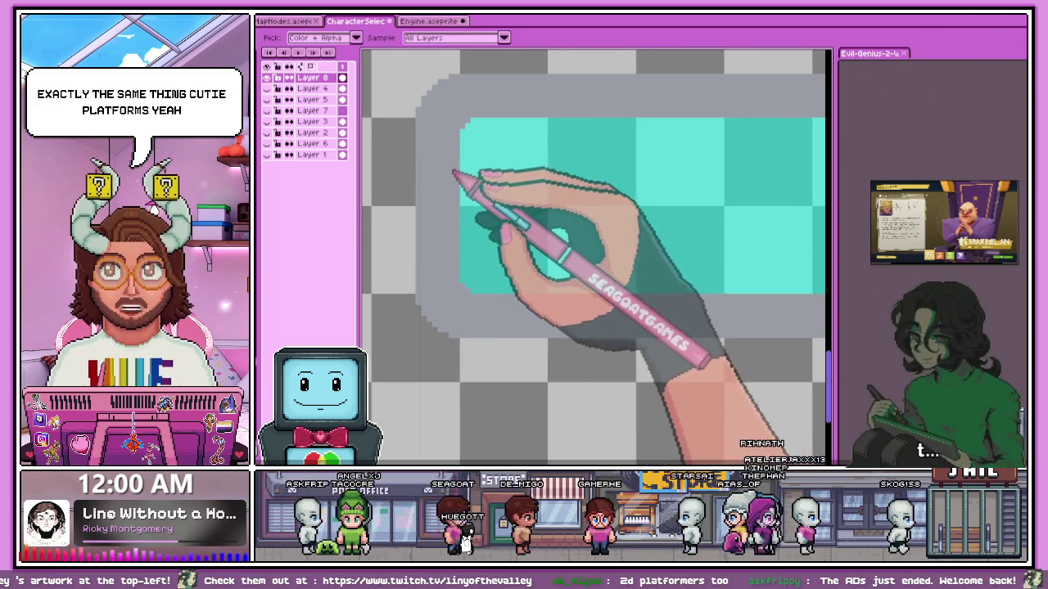
{"action": "key", "text": "v"}
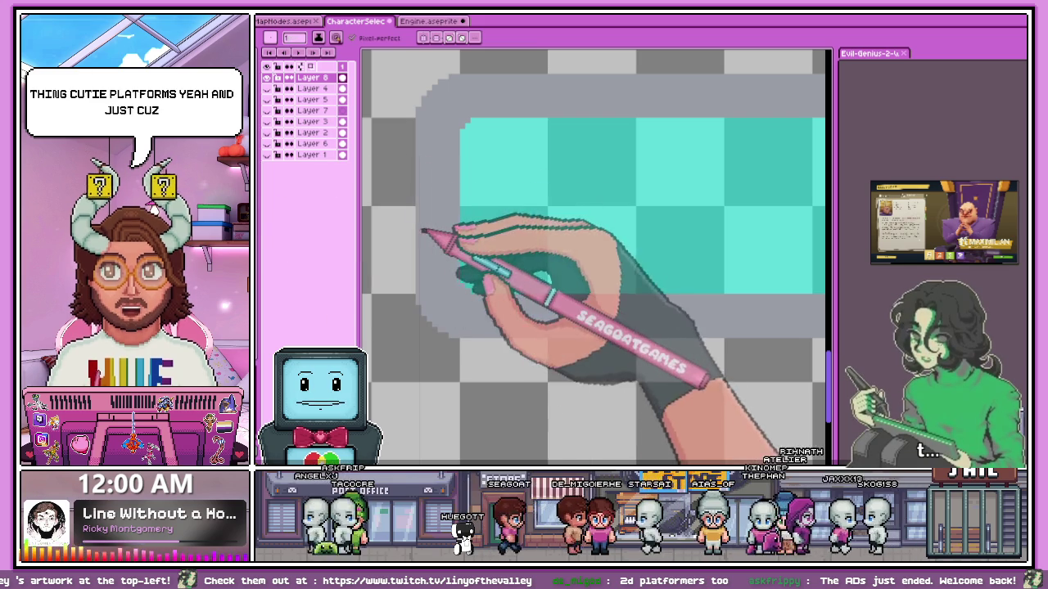
{"action": "scroll", "coordinate": [455, 245], "scroll_direction": "up", "scroll_amount": 2}
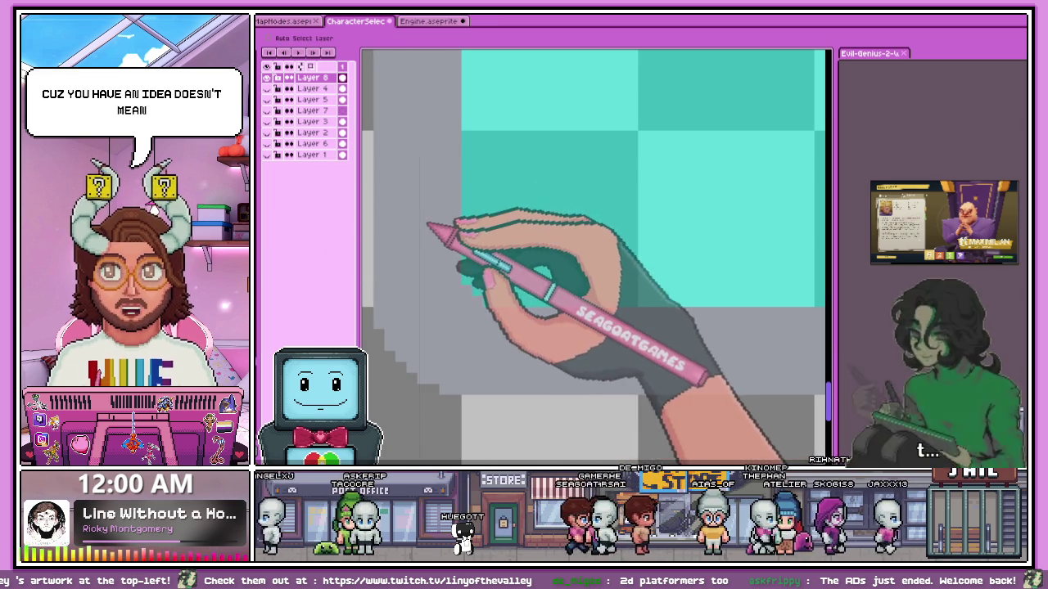
{"action": "key", "text": "b"}
{"action": "scroll", "coordinate": [454, 262], "scroll_direction": "down", "scroll_amount": 3}
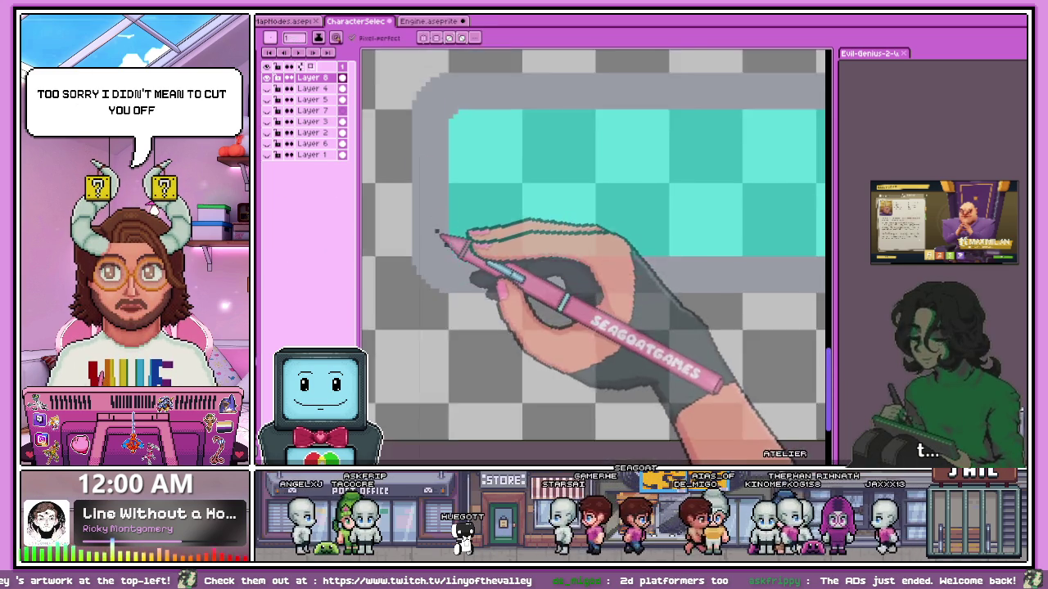
{"action": "scroll", "coordinate": [452, 140], "scroll_direction": "up", "scroll_amount": 2}
{"action": "left_click", "coordinate": [444, 159], "text": "shift"}
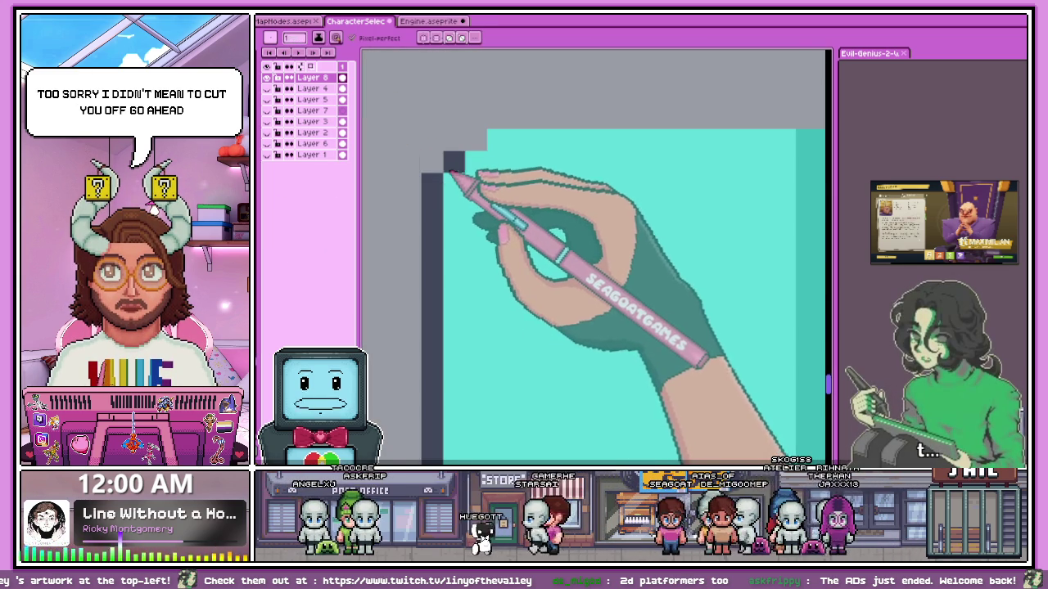
{"action": "left_click_drag", "start_coordinate": [448, 159], "coordinate": [463, 150]}
Draw the dark outline along the top edge, adding two stepped pixels at the top-right corner.
{"action": "scroll", "coordinate": [463, 151], "scroll_direction": "down", "scroll_amount": 1}
{"action": "scroll", "coordinate": [467, 152], "scroll_direction": "down", "scroll_amount": 1}
{"action": "scroll", "coordinate": [461, 159], "scroll_direction": "down", "scroll_amount": 1}
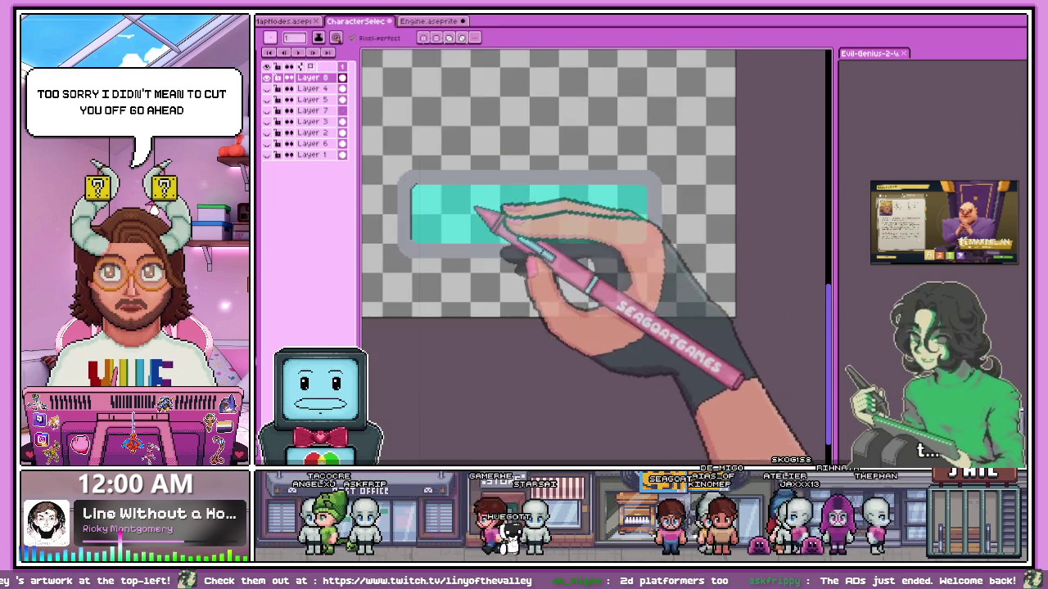
{"action": "scroll", "coordinate": [655, 188], "scroll_direction": "up", "scroll_amount": 1}
{"action": "scroll", "coordinate": [664, 187], "scroll_direction": "up", "scroll_amount": 2}
{"action": "left_click", "coordinate": [614, 173], "text": "shift"}
{"action": "left_click", "coordinate": [629, 194]}
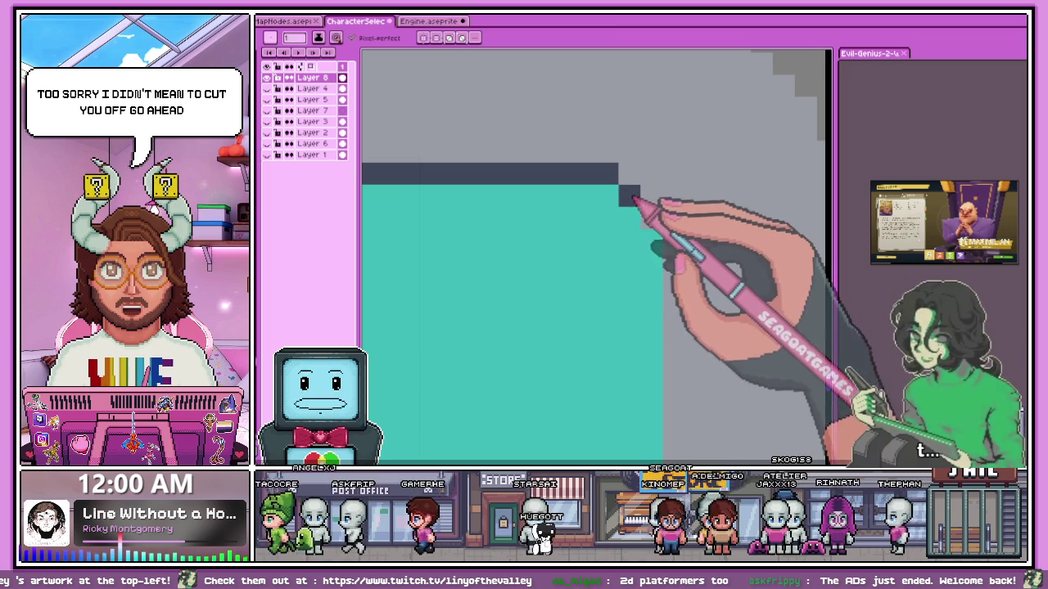
{"action": "left_click", "coordinate": [651, 217]}
Draw the dark outline down the teal fill's right edge.
{"action": "scroll", "coordinate": [668, 237], "scroll_direction": "down", "scroll_amount": 3}
{"action": "scroll", "coordinate": [661, 316], "scroll_direction": "up", "scroll_amount": 2}
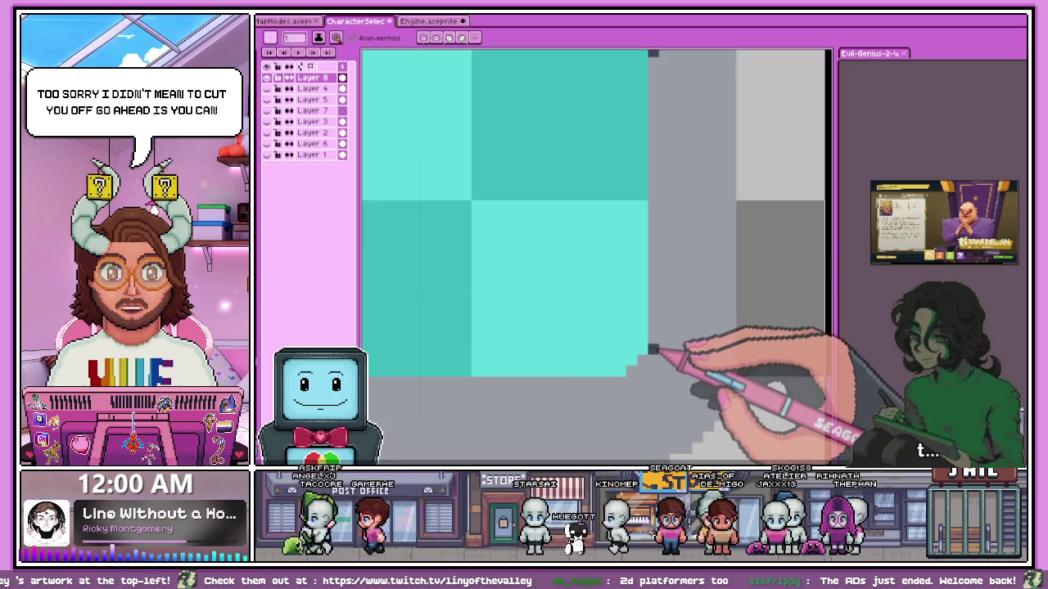
{"action": "left_click", "coordinate": [659, 352], "text": "shift"}
{"action": "scroll", "coordinate": [654, 270], "scroll_direction": "down", "scroll_amount": 3}
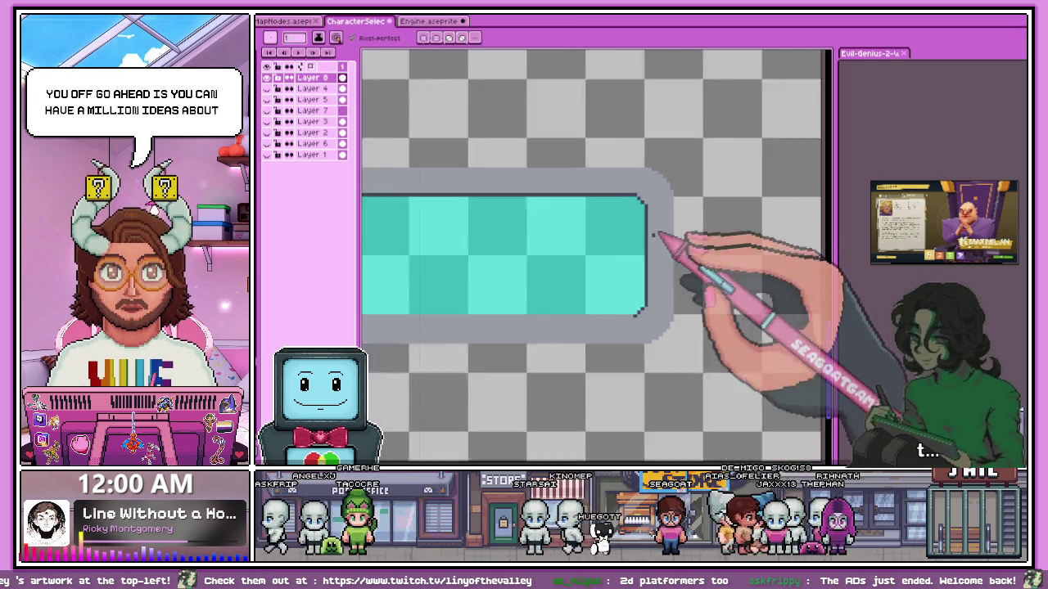
{"action": "scroll", "coordinate": [598, 277], "scroll_direction": "down", "scroll_amount": 2}
{"action": "scroll", "coordinate": [533, 275], "scroll_direction": "up", "scroll_amount": 3}
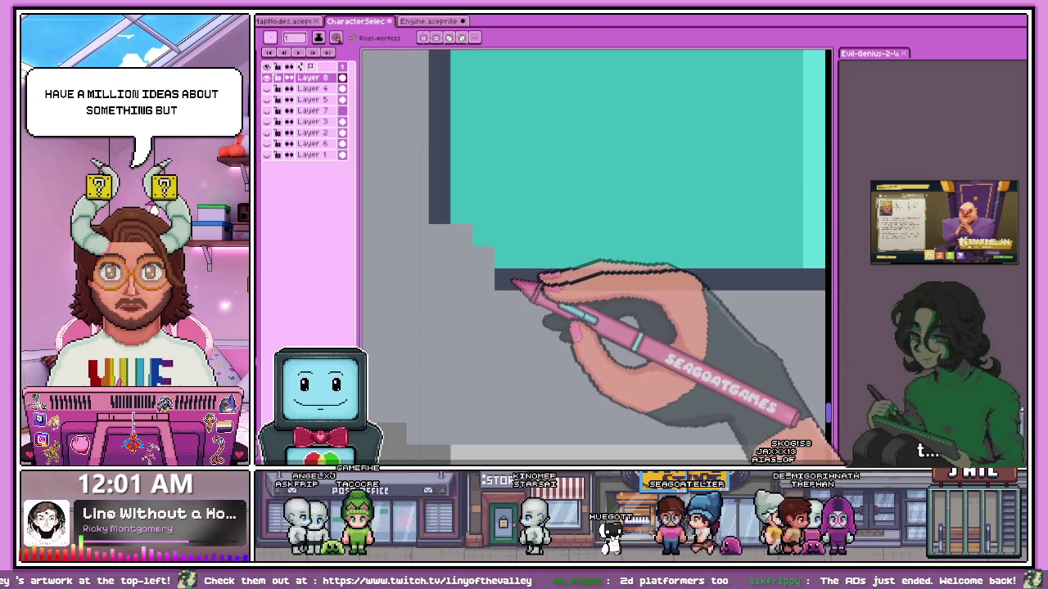
{"action": "scroll", "coordinate": [470, 241], "scroll_direction": "down", "scroll_amount": 2}
{"action": "scroll", "coordinate": [475, 294], "scroll_direction": "down", "scroll_amount": 1}
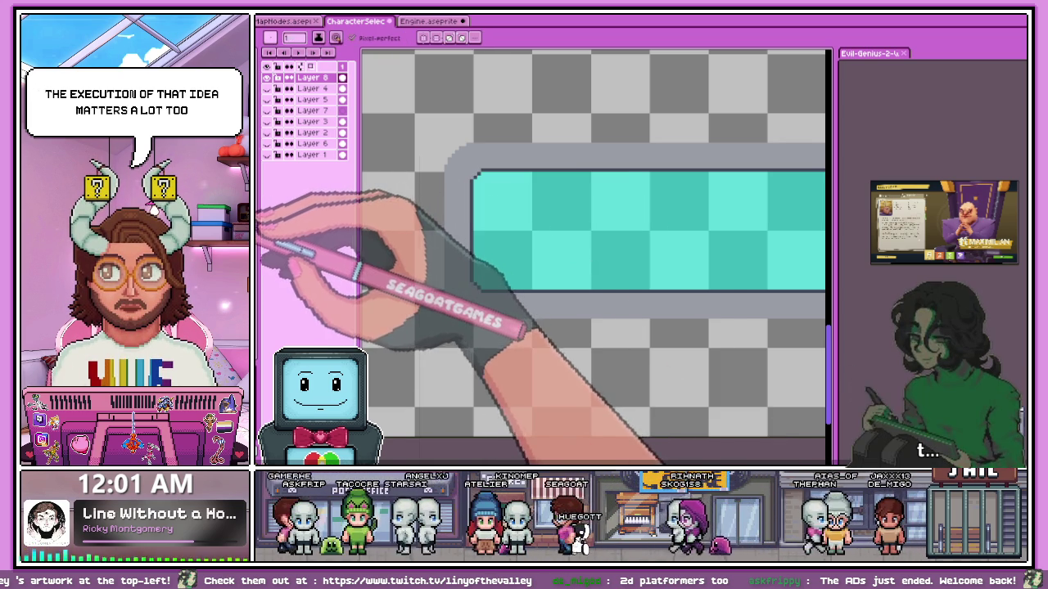
{"action": "scroll", "coordinate": [479, 168], "scroll_direction": "down", "scroll_amount": 1}
{"action": "scroll", "coordinate": [479, 168], "scroll_direction": "up", "scroll_amount": 2}
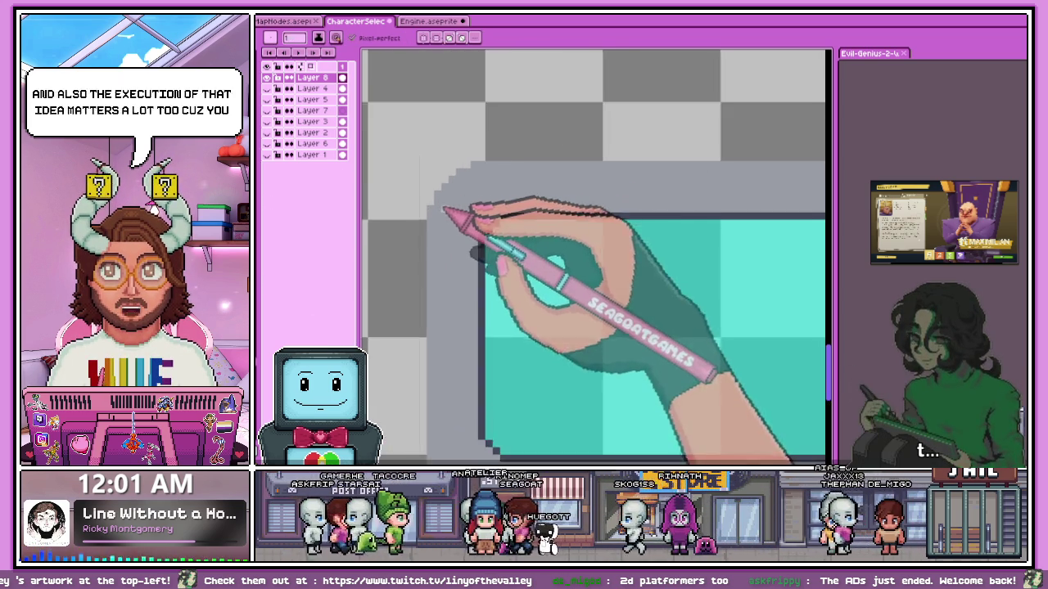
{"action": "scroll", "coordinate": [444, 211], "scroll_direction": "up", "scroll_amount": 2}
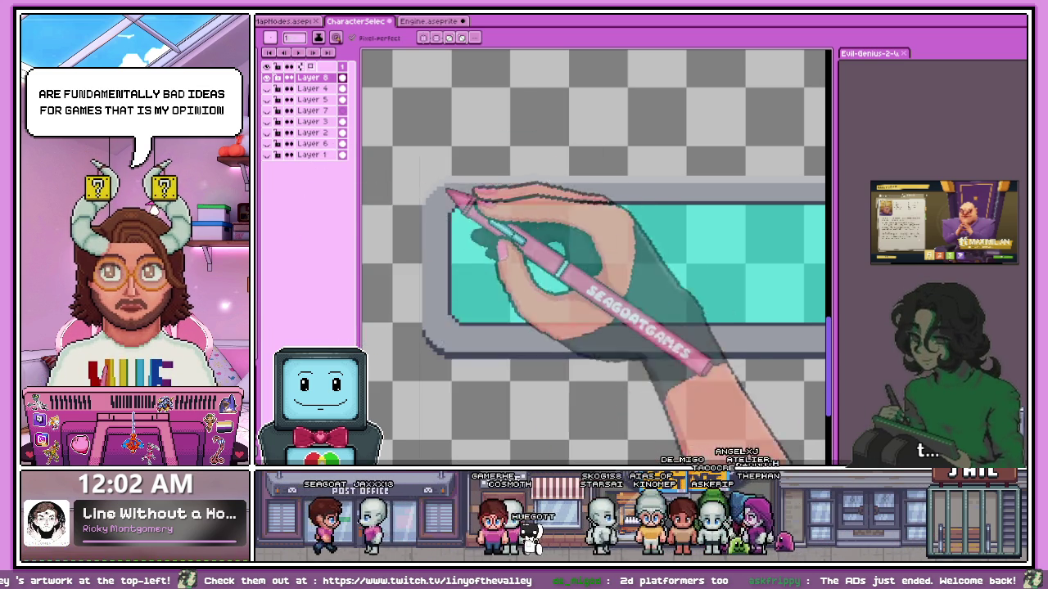
Check the Engine document as a reference, then go back to the CharacterSelect artwork.
{"action": "scroll", "coordinate": [458, 204], "scroll_direction": "up", "scroll_amount": 2}
{"action": "scroll", "coordinate": [458, 204], "scroll_direction": "up", "scroll_amount": 1}
{"action": "scroll", "coordinate": [458, 205], "scroll_direction": "up", "scroll_amount": 1}
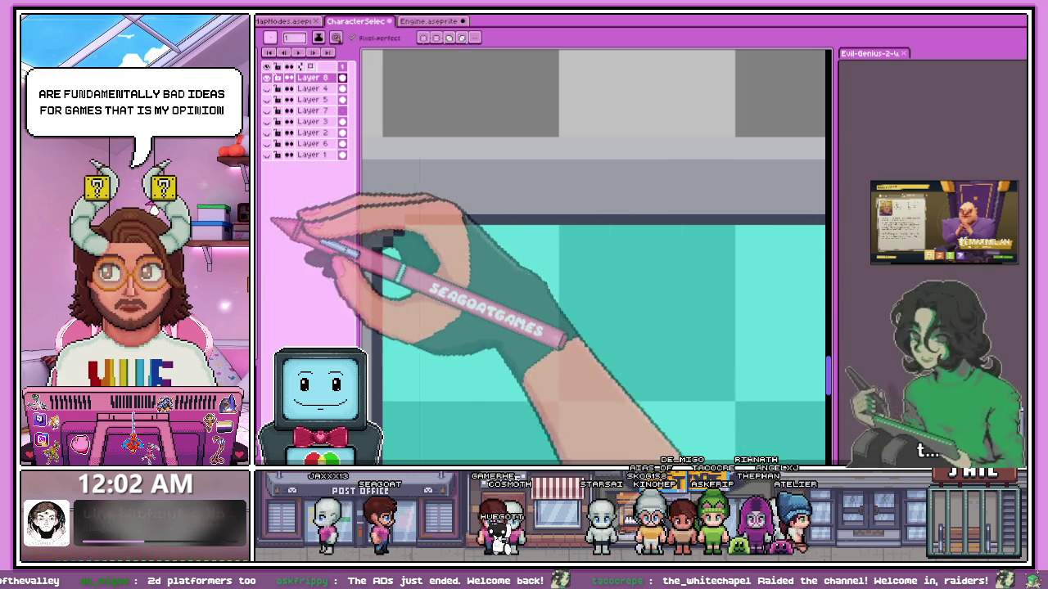
{"action": "scroll", "coordinate": [417, 221], "scroll_direction": "up", "scroll_amount": 1}
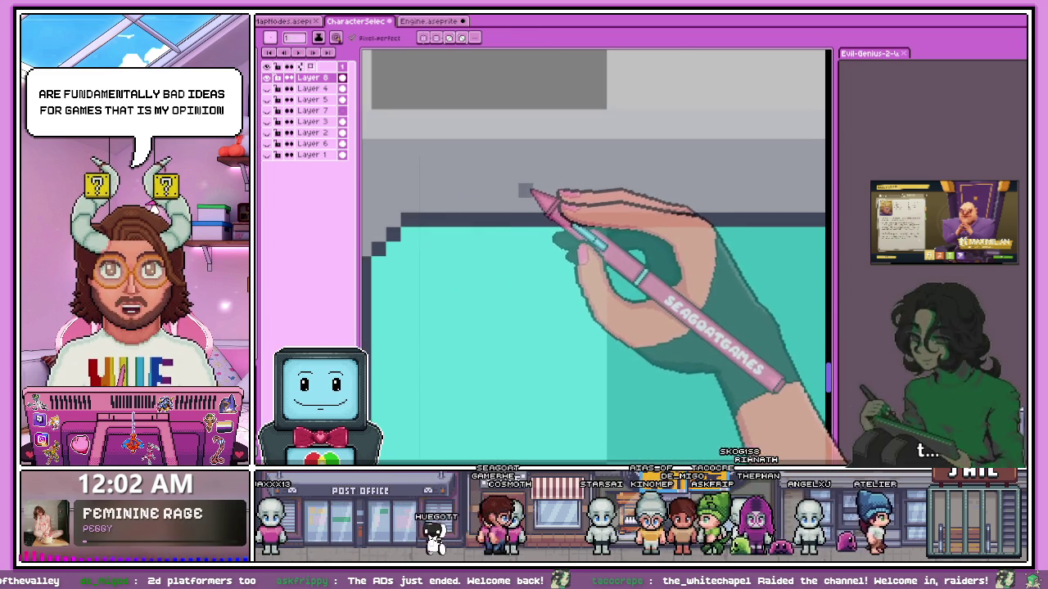
{"action": "scroll", "coordinate": [530, 192], "scroll_direction": "down", "scroll_amount": 2}
{"action": "scroll", "coordinate": [469, 199], "scroll_direction": "up", "scroll_amount": 2}
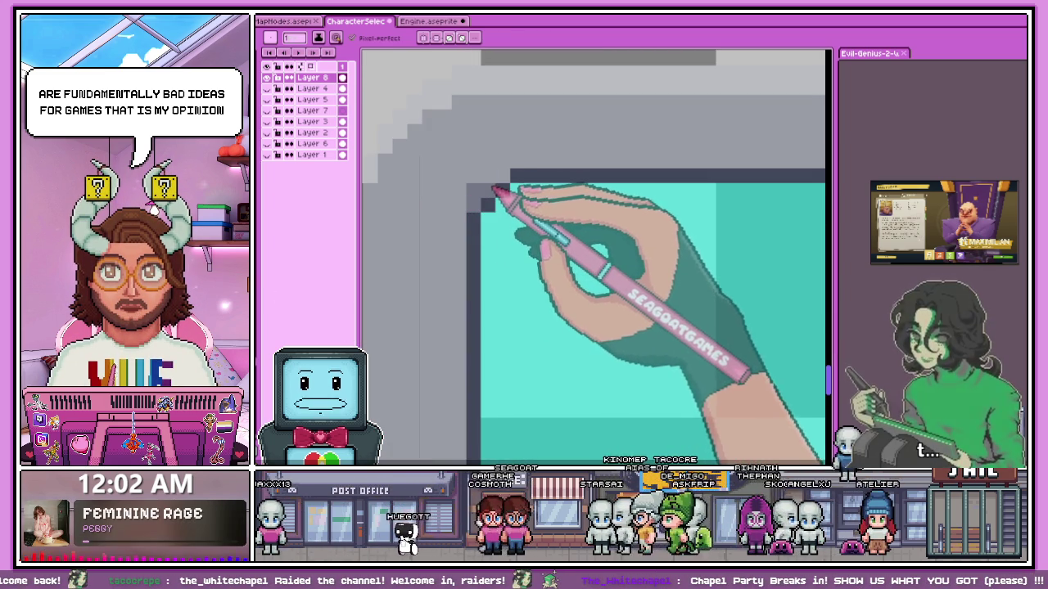
{"action": "left_click", "coordinate": [427, 21]}
{"action": "scroll", "coordinate": [584, 292], "scroll_direction": "down", "scroll_amount": 3}
{"action": "scroll", "coordinate": [662, 398], "scroll_direction": "up", "scroll_amount": 3}
{"action": "scroll", "coordinate": [500, 303], "scroll_direction": "down", "scroll_amount": 2}
{"action": "scroll", "coordinate": [501, 303], "scroll_direction": "up", "scroll_amount": 3}
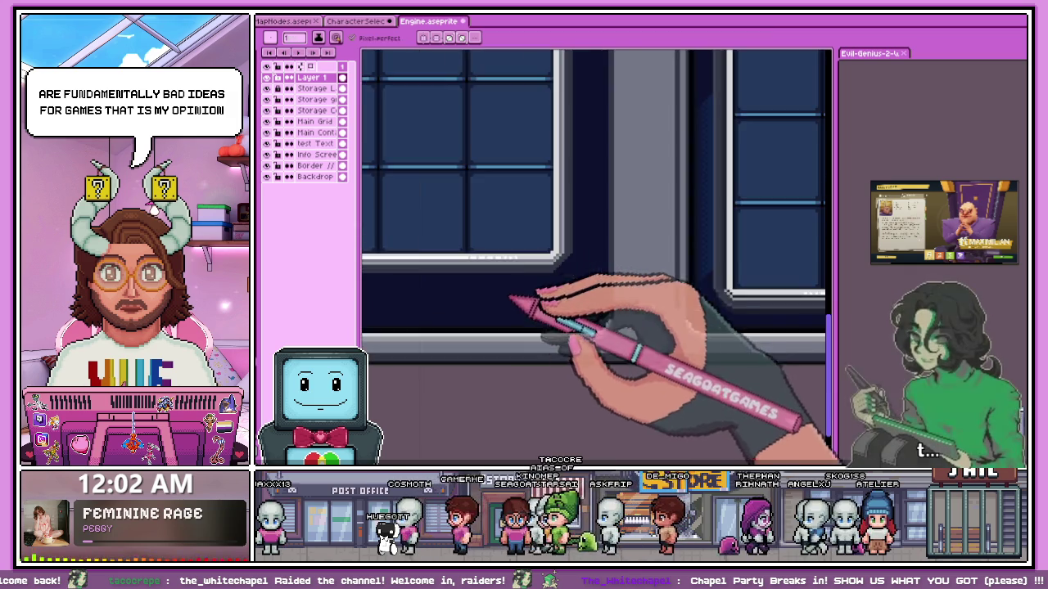
{"action": "scroll", "coordinate": [573, 299], "scroll_direction": "down", "scroll_amount": 2}
{"action": "scroll", "coordinate": [753, 304], "scroll_direction": "up", "scroll_amount": 2}
{"action": "scroll", "coordinate": [666, 300], "scroll_direction": "up", "scroll_amount": 1}
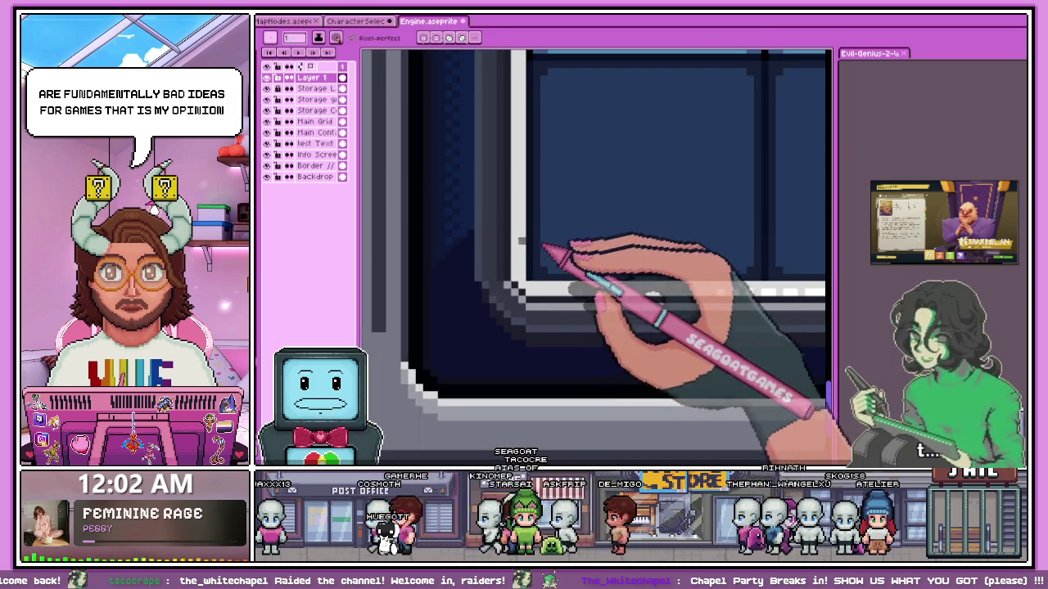
{"action": "left_click", "coordinate": [356, 22]}
{"action": "scroll", "coordinate": [445, 234], "scroll_direction": "down", "scroll_amount": 1}
{"action": "scroll", "coordinate": [456, 206], "scroll_direction": "up", "scroll_amount": 1}
{"action": "scroll", "coordinate": [456, 207], "scroll_direction": "up", "scroll_amount": 2}
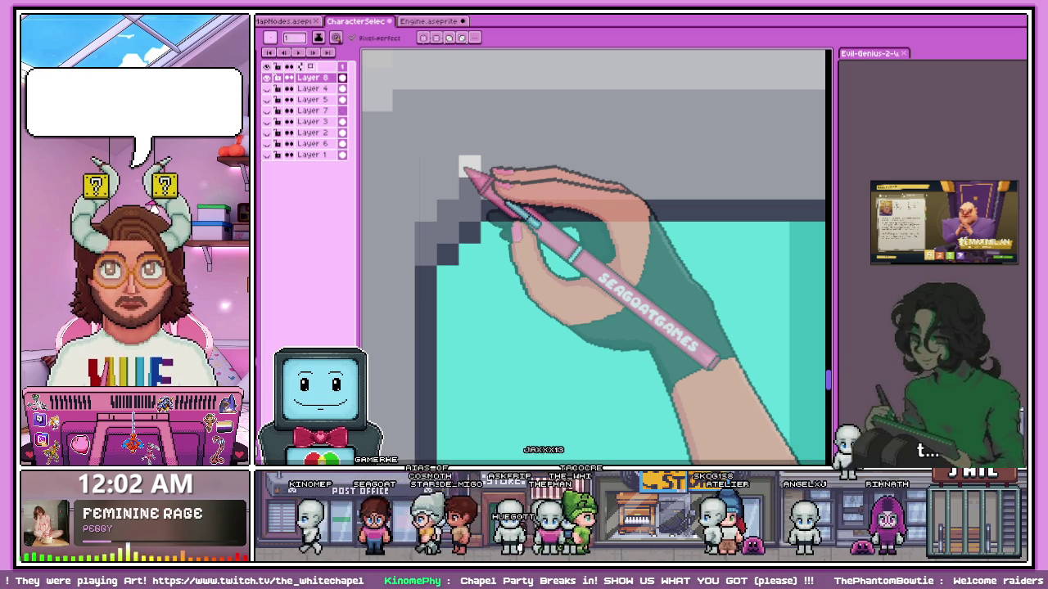
Draw a light grey diagonal highlight across the border's top-left rounded corner.
{"action": "scroll", "coordinate": [425, 233], "scroll_direction": "down", "scroll_amount": 1}
{"action": "scroll", "coordinate": [434, 241], "scroll_direction": "up", "scroll_amount": 1}
{"action": "left_click_drag", "start_coordinate": [441, 239], "coordinate": [483, 200]}
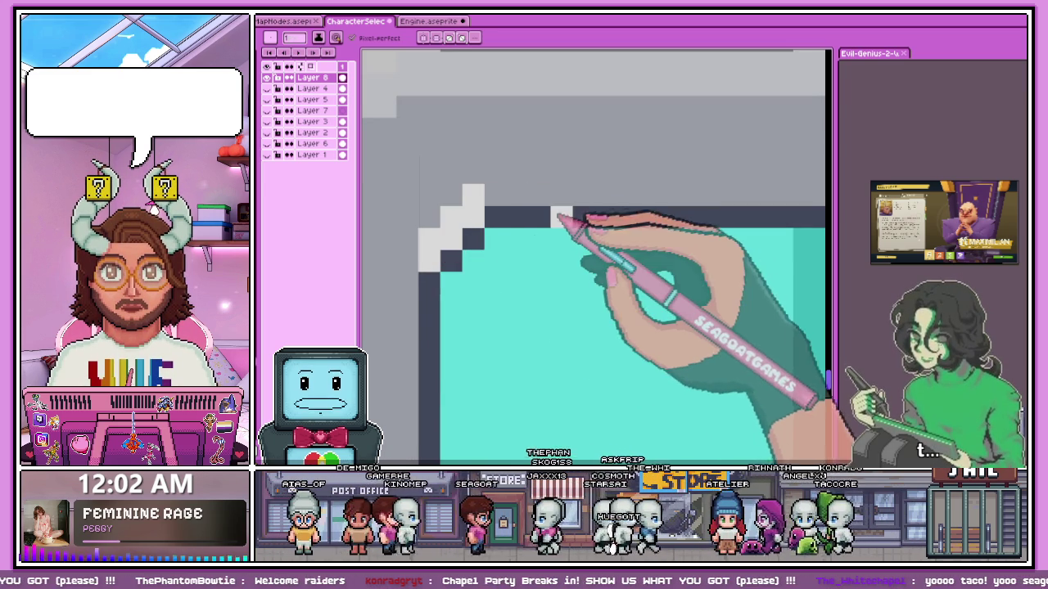
{"action": "scroll", "coordinate": [524, 236], "scroll_direction": "down", "scroll_amount": 1}
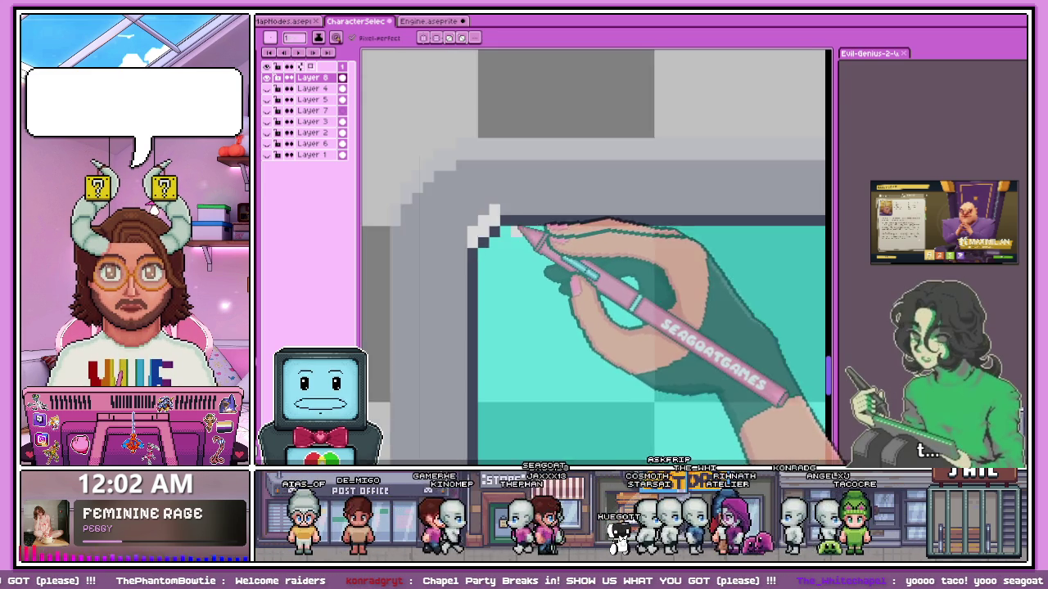
{"action": "scroll", "coordinate": [506, 225], "scroll_direction": "up", "scroll_amount": 1}
{"action": "scroll", "coordinate": [489, 211], "scroll_direction": "down", "scroll_amount": 1}
{"action": "scroll", "coordinate": [496, 203], "scroll_direction": "up", "scroll_amount": 1}
Add light staircase pixels down the top-left corner, undoing one stray pixel.
{"action": "left_click", "coordinate": [501, 190]}
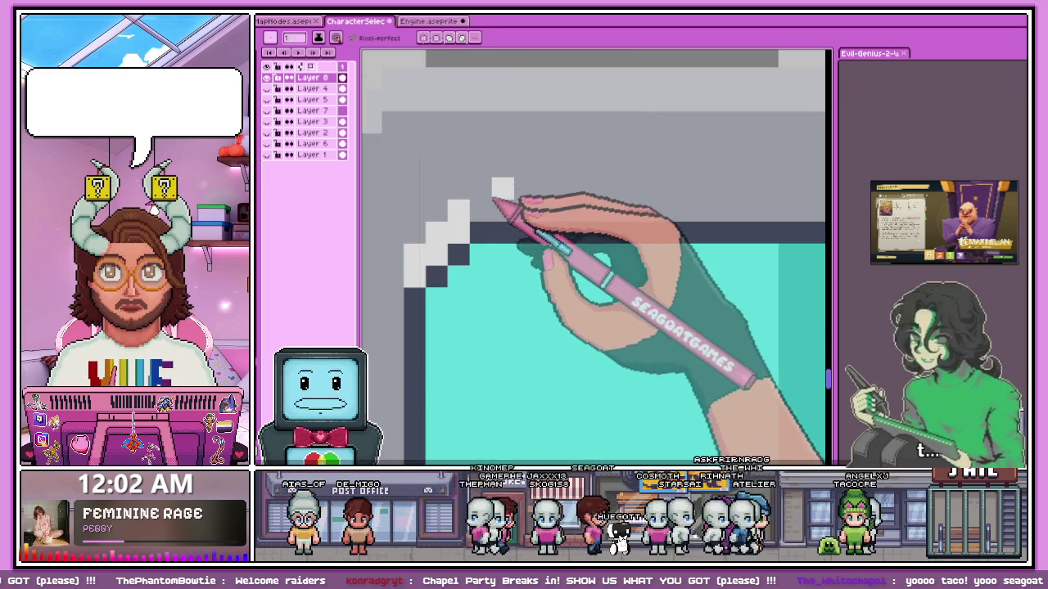
{"action": "key", "text": "ctrl+z"}
{"action": "left_click", "coordinate": [480, 210]}
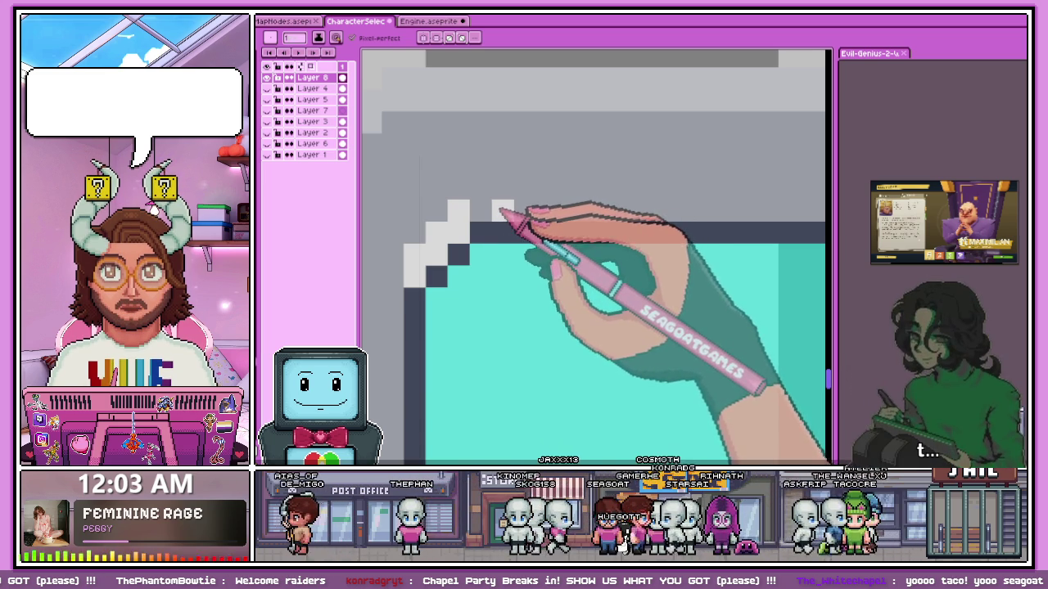
{"action": "scroll", "coordinate": [491, 208], "scroll_direction": "down", "scroll_amount": 1}
{"action": "scroll", "coordinate": [487, 207], "scroll_direction": "up", "scroll_amount": 1}
{"action": "left_click", "coordinate": [474, 194]}
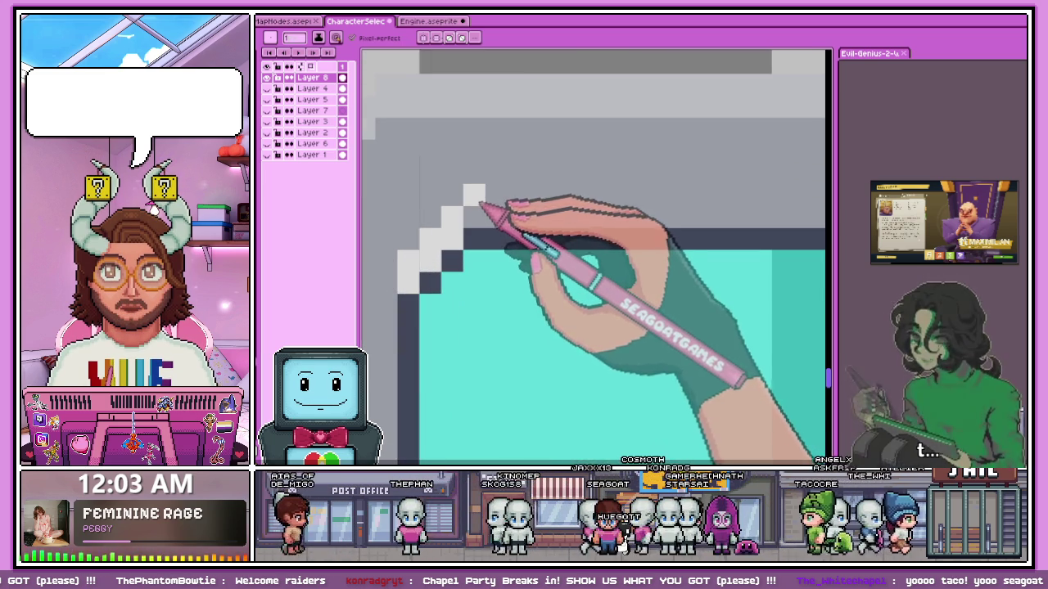
{"action": "scroll", "coordinate": [531, 228], "scroll_direction": "down", "scroll_amount": 3}
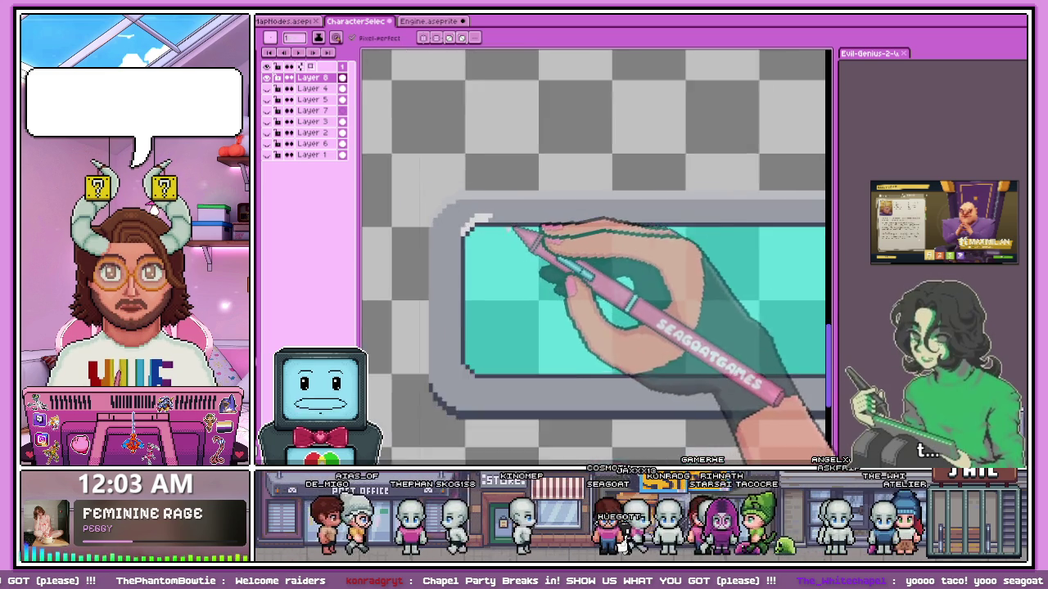
{"action": "scroll", "coordinate": [516, 231], "scroll_direction": "up", "scroll_amount": 1}
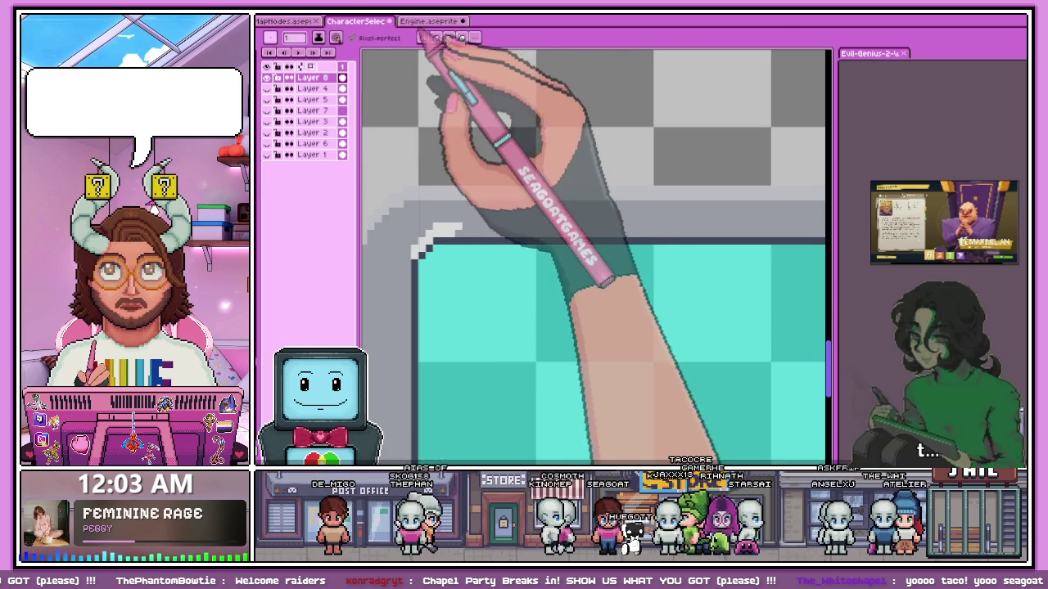
Inspect the storage panel in Engine.aseprite for reference.
{"action": "left_click", "coordinate": [427, 20]}
{"action": "scroll", "coordinate": [538, 234], "scroll_direction": "down", "scroll_amount": 1}
{"action": "scroll", "coordinate": [561, 246], "scroll_direction": "down", "scroll_amount": 1}
{"action": "scroll", "coordinate": [557, 172], "scroll_direction": "up", "scroll_amount": 2}
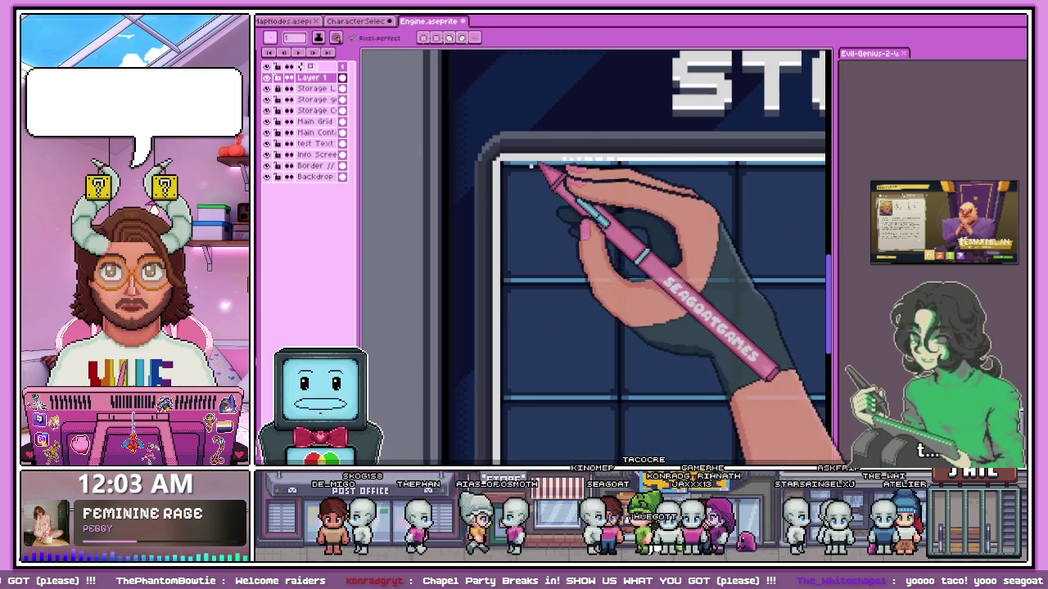
{"action": "scroll", "coordinate": [541, 262], "scroll_direction": "down", "scroll_amount": 3}
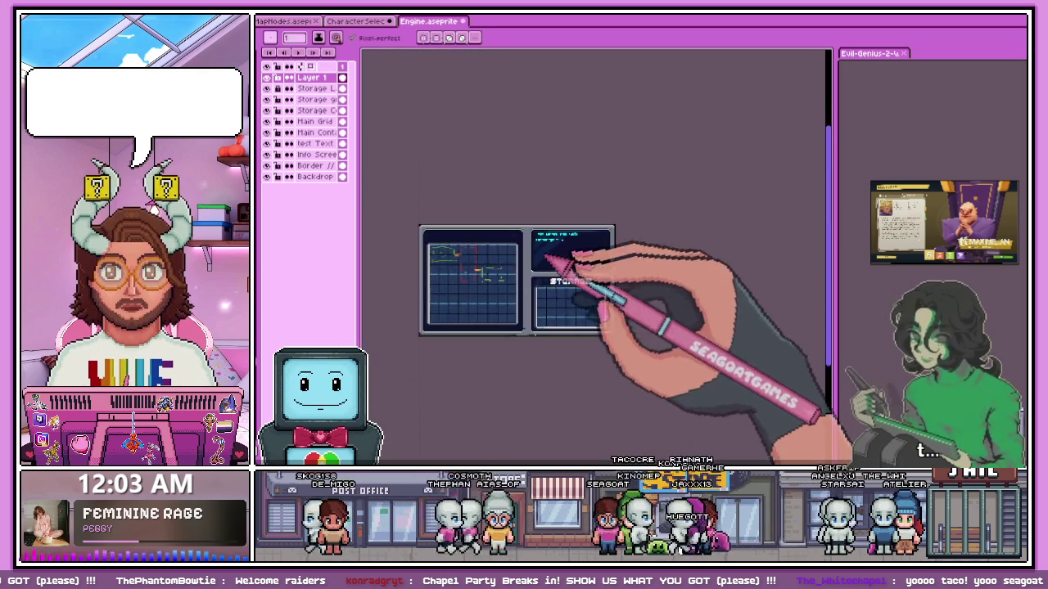
{"action": "scroll", "coordinate": [515, 237], "scroll_direction": "up", "scroll_amount": 3}
{"action": "scroll", "coordinate": [528, 244], "scroll_direction": "up", "scroll_amount": 1}
{"action": "scroll", "coordinate": [504, 243], "scroll_direction": "up", "scroll_amount": 1}
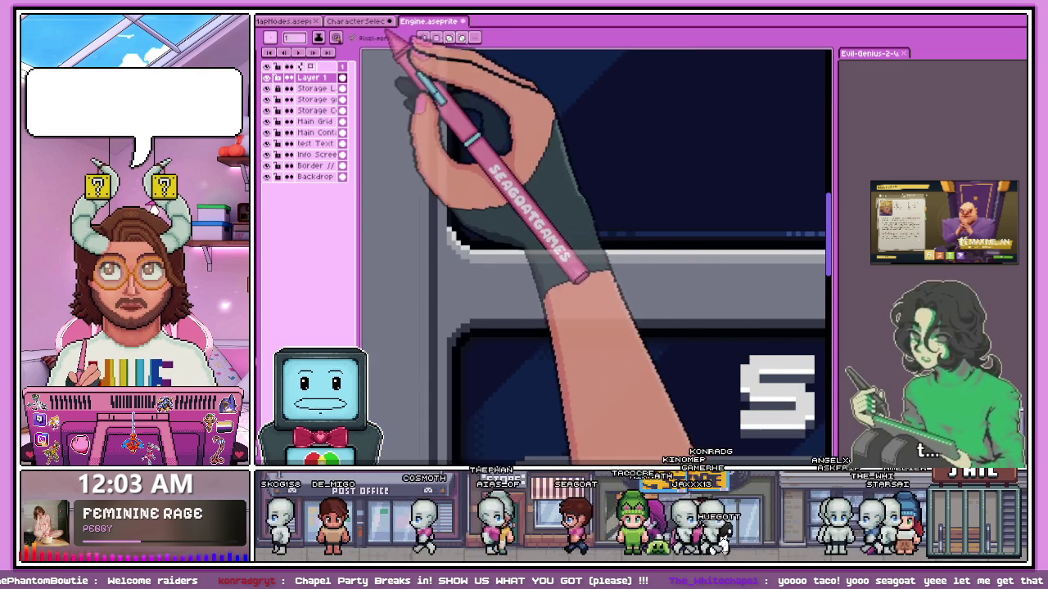
Back in CharacterSelect, repaint the top-left corner highlight pixels grey, leaving the top ones light.
{"action": "left_click", "coordinate": [357, 21]}
{"action": "scroll", "coordinate": [426, 234], "scroll_direction": "up", "scroll_amount": 1}
{"action": "scroll", "coordinate": [415, 262], "scroll_direction": "up", "scroll_amount": 1}
{"action": "mouse_move", "coordinate": [414, 266]}
{"action": "left_mouse_down"}
{"action": "mouse_move", "coordinate": [468, 216]}
{"action": "mouse_move", "coordinate": [510, 214]}
{"action": "mouse_move", "coordinate": [465, 193]}
{"action": "left_mouse_up"}
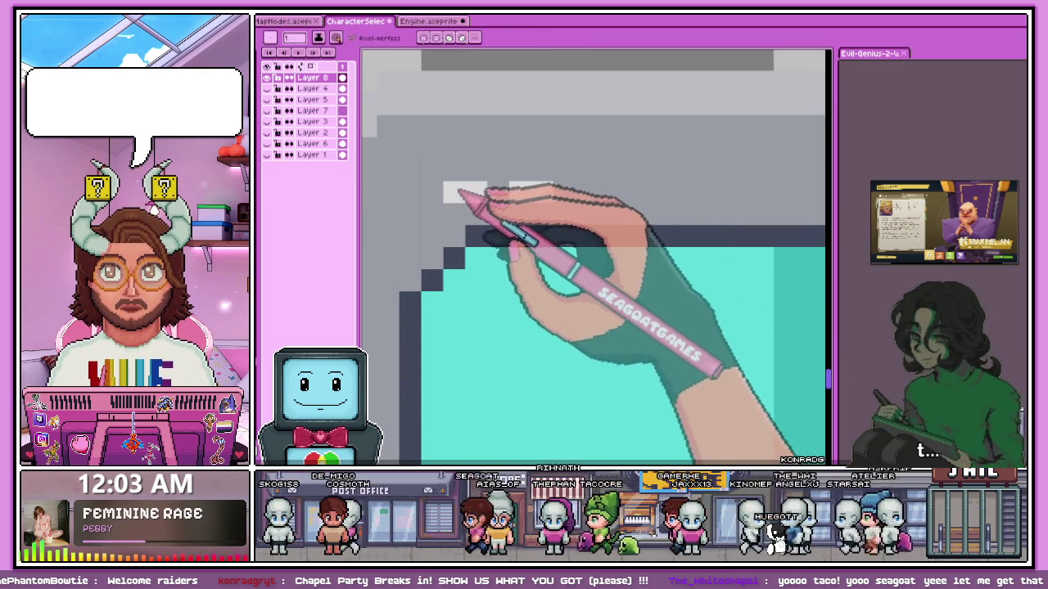
Paint light grey over the dark pixels stepping up at the bar's lower-right inner corner.
{"action": "scroll", "coordinate": [491, 201], "scroll_direction": "down", "scroll_amount": 1}
{"action": "scroll", "coordinate": [515, 144], "scroll_direction": "down", "scroll_amount": 1}
{"action": "scroll", "coordinate": [489, 264], "scroll_direction": "up", "scroll_amount": 2}
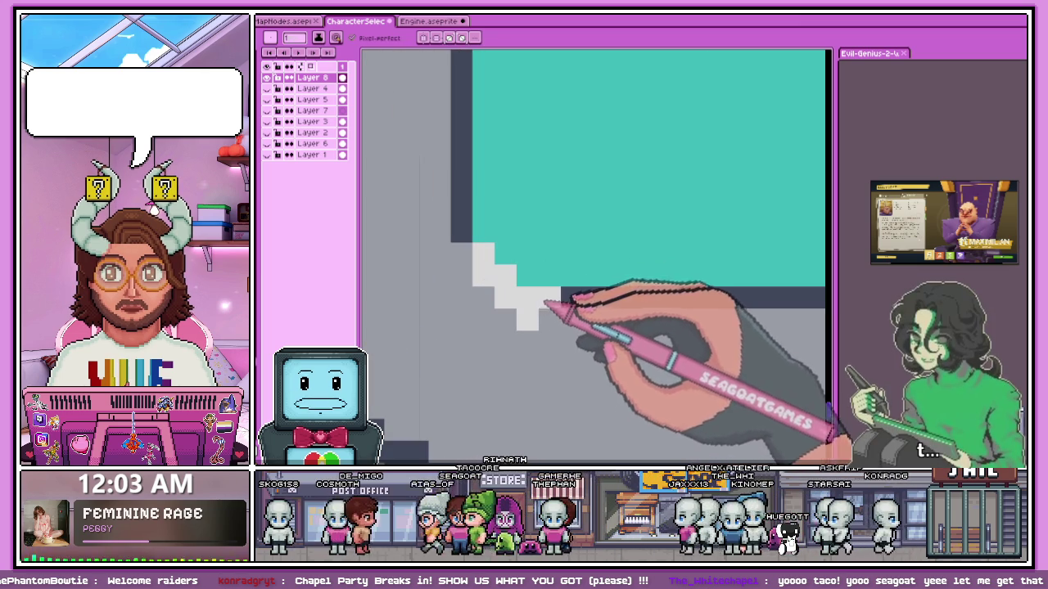
{"action": "scroll", "coordinate": [573, 326], "scroll_direction": "down", "scroll_amount": 1}
{"action": "scroll", "coordinate": [428, 264], "scroll_direction": "up", "scroll_amount": 1}
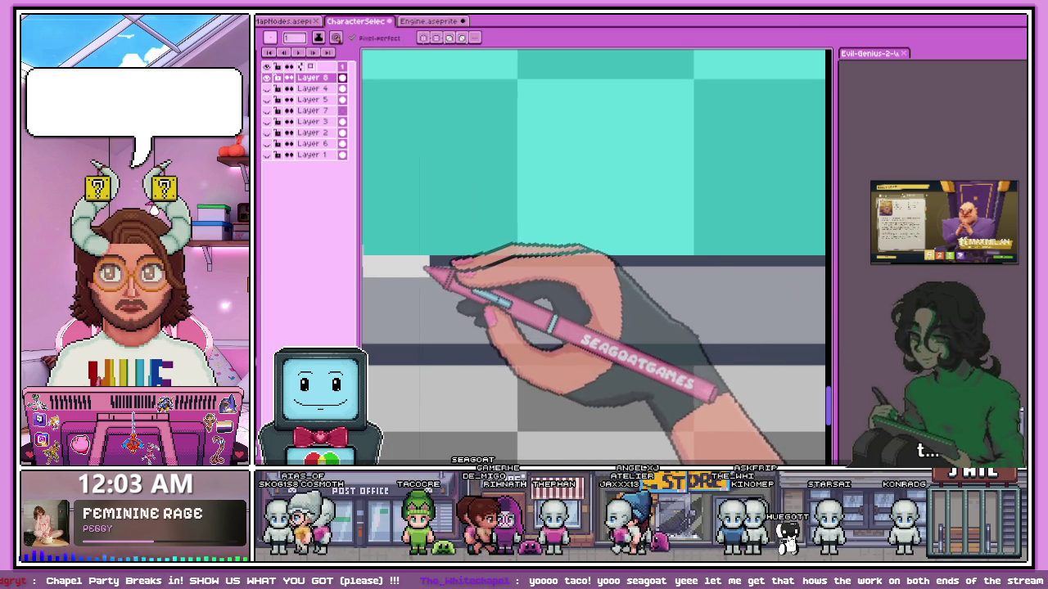
{"action": "scroll", "coordinate": [434, 264], "scroll_direction": "down", "scroll_amount": 1}
{"action": "scroll", "coordinate": [442, 266], "scroll_direction": "up", "scroll_amount": 1}
{"action": "scroll", "coordinate": [565, 258], "scroll_direction": "down", "scroll_amount": 1}
{"action": "scroll", "coordinate": [532, 229], "scroll_direction": "down", "scroll_amount": 1}
{"action": "scroll", "coordinate": [501, 234], "scroll_direction": "down", "scroll_amount": 1}
{"action": "scroll", "coordinate": [688, 244], "scroll_direction": "up", "scroll_amount": 1}
{"action": "scroll", "coordinate": [688, 244], "scroll_direction": "up", "scroll_amount": 1}
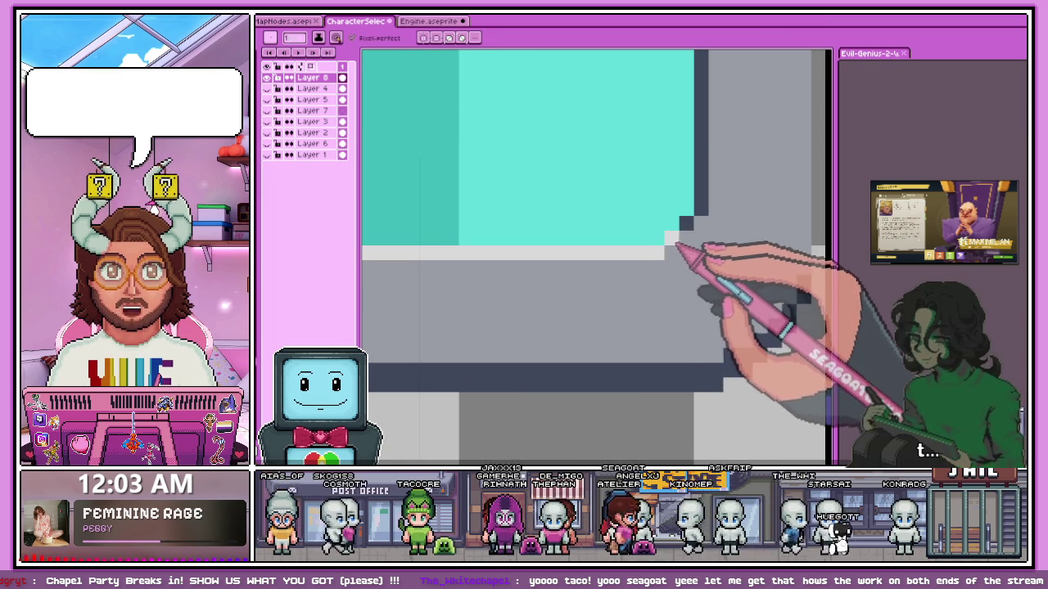
{"action": "left_click_drag", "start_coordinate": [683, 234], "coordinate": [692, 261]}
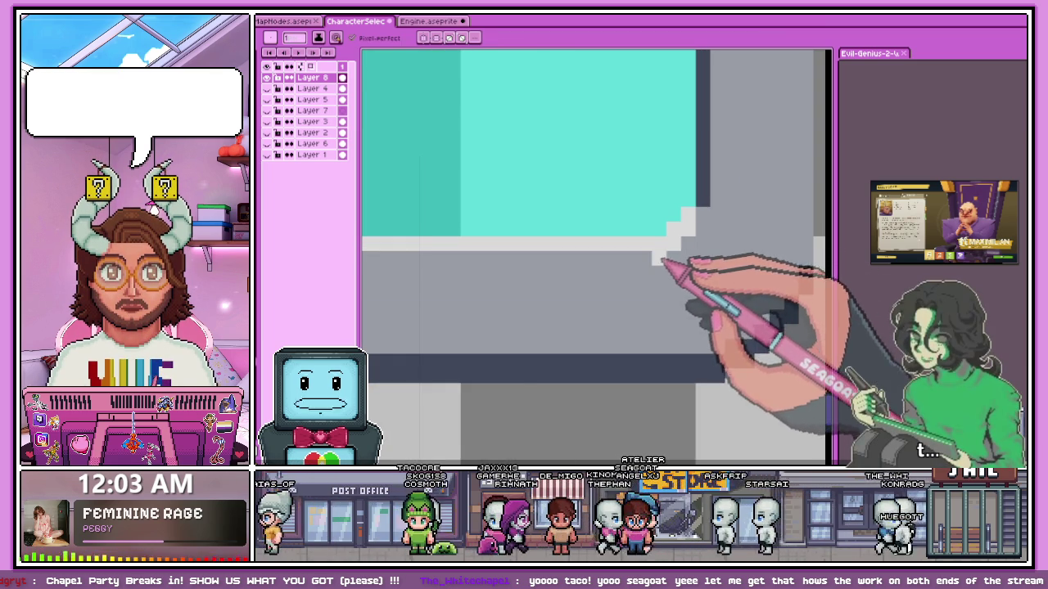
{"action": "scroll", "coordinate": [614, 253], "scroll_direction": "down", "scroll_amount": 2}
{"action": "scroll", "coordinate": [465, 249], "scroll_direction": "down", "scroll_amount": 1}
{"action": "scroll", "coordinate": [375, 246], "scroll_direction": "up", "scroll_amount": 3}
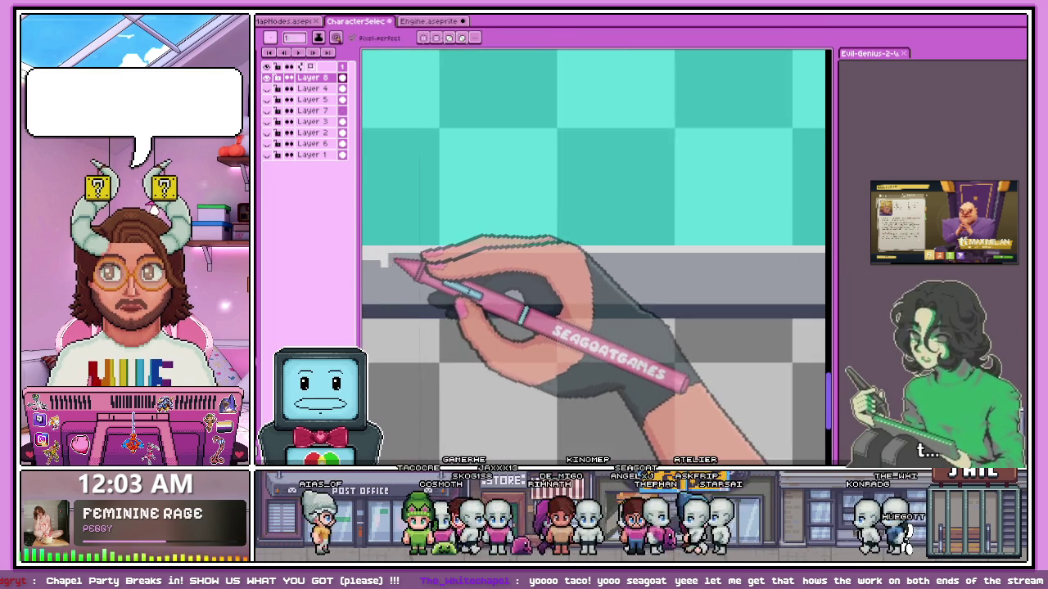
{"action": "scroll", "coordinate": [386, 257], "scroll_direction": "up", "scroll_amount": 1}
{"action": "scroll", "coordinate": [403, 252], "scroll_direction": "down", "scroll_amount": 3}
{"action": "scroll", "coordinate": [486, 304], "scroll_direction": "down", "scroll_amount": 1}
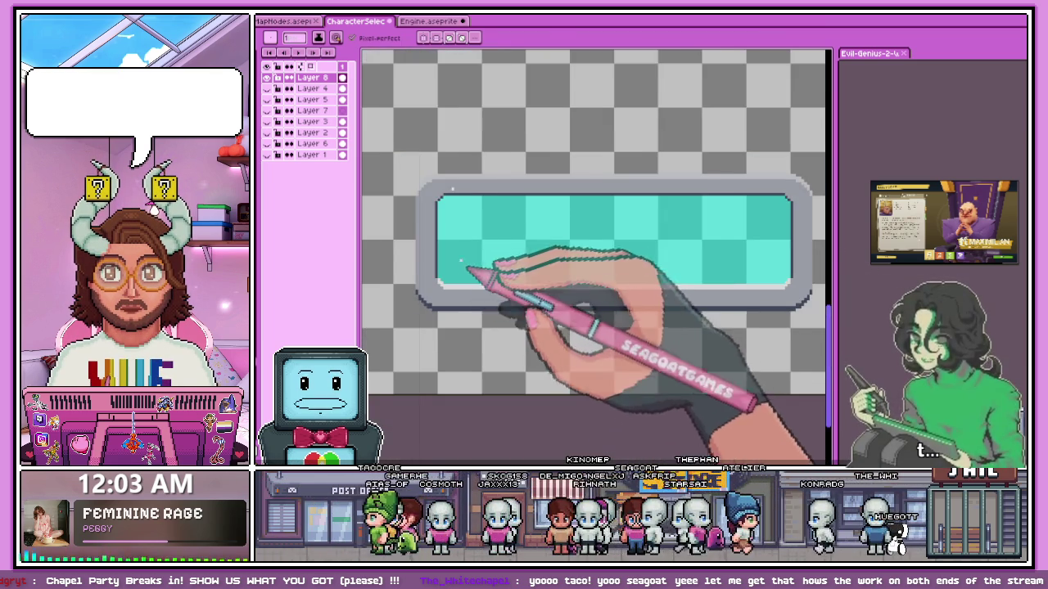
{"action": "scroll", "coordinate": [480, 276], "scroll_direction": "down", "scroll_amount": 1}
{"action": "scroll", "coordinate": [479, 269], "scroll_direction": "up", "scroll_amount": 3}
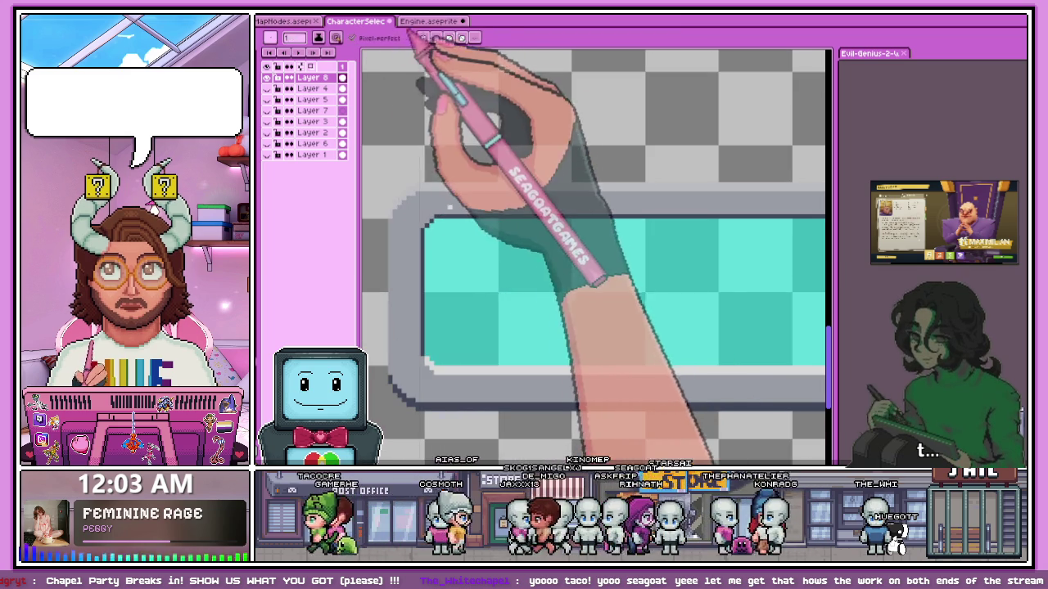
{"action": "left_click", "coordinate": [421, 21]}
{"action": "scroll", "coordinate": [463, 286], "scroll_direction": "down", "scroll_amount": 3}
{"action": "scroll", "coordinate": [471, 270], "scroll_direction": "up", "scroll_amount": 2}
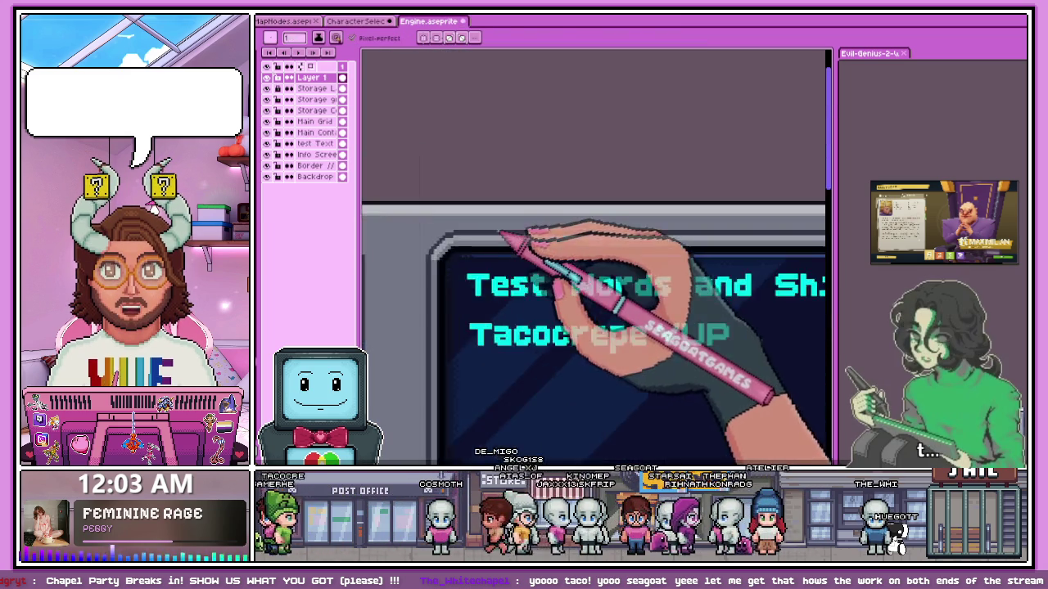
{"action": "scroll", "coordinate": [459, 258], "scroll_direction": "up", "scroll_amount": 2}
{"action": "key", "text": "i"}
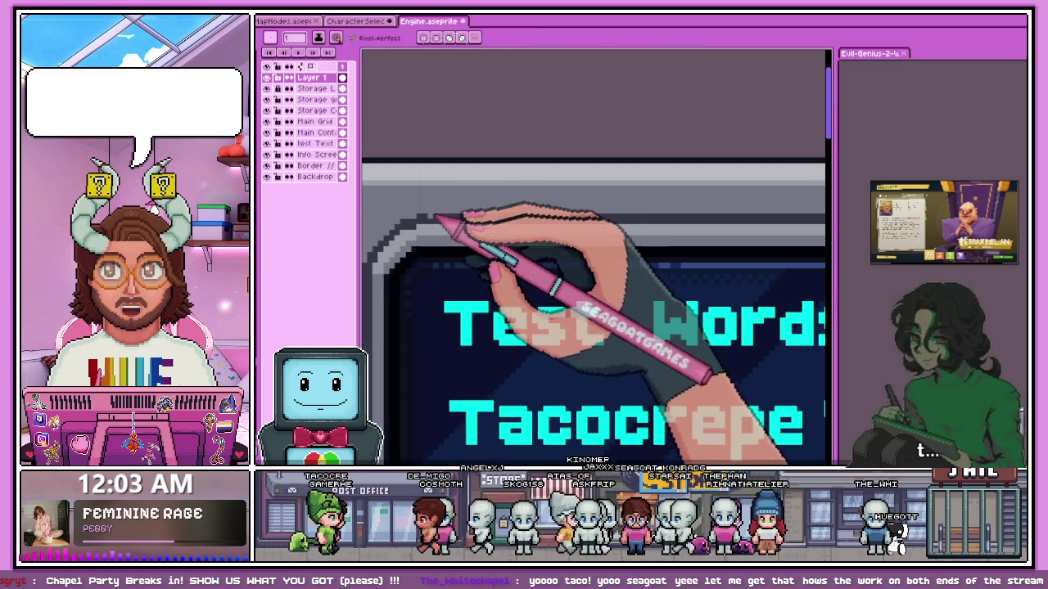
{"action": "left_click", "coordinate": [360, 22]}
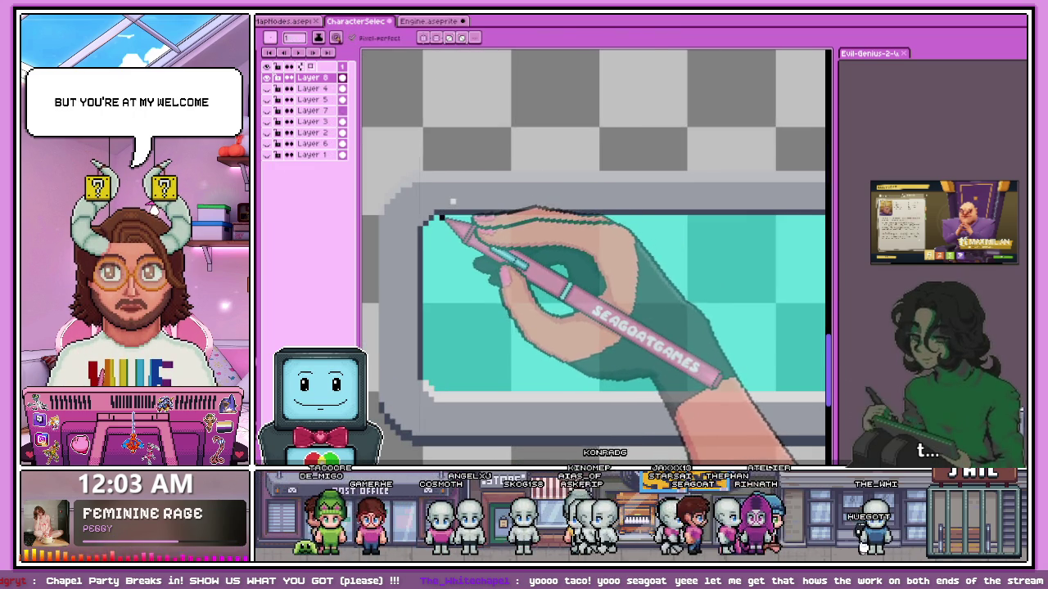
Zoom and pan around the teal panel's right inner edge to inspect the black outline.
{"action": "scroll", "coordinate": [426, 219], "scroll_direction": "up", "scroll_amount": 2}
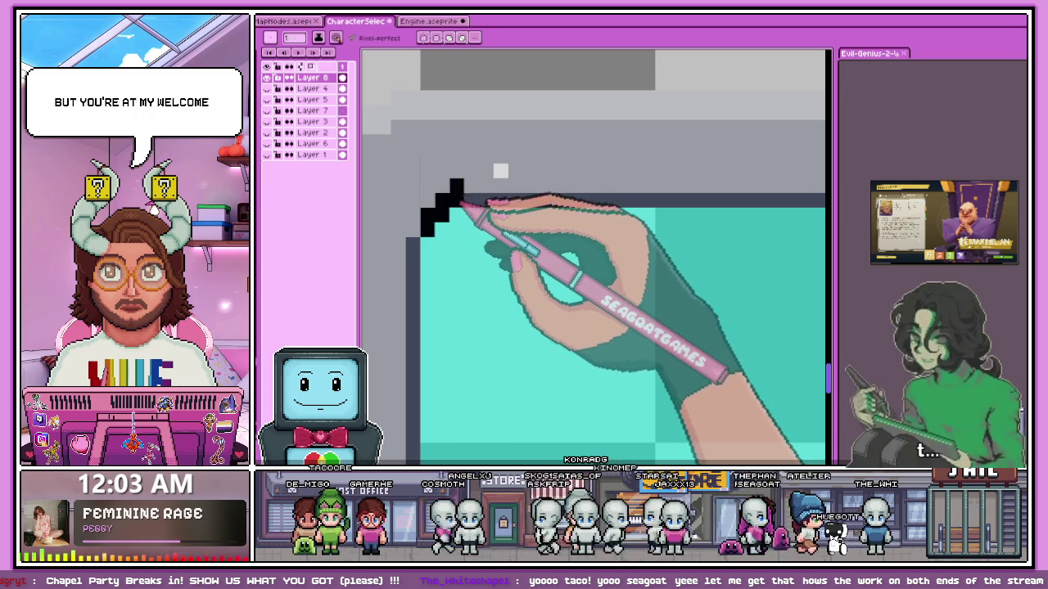
{"action": "scroll", "coordinate": [485, 196], "scroll_direction": "down", "scroll_amount": 2}
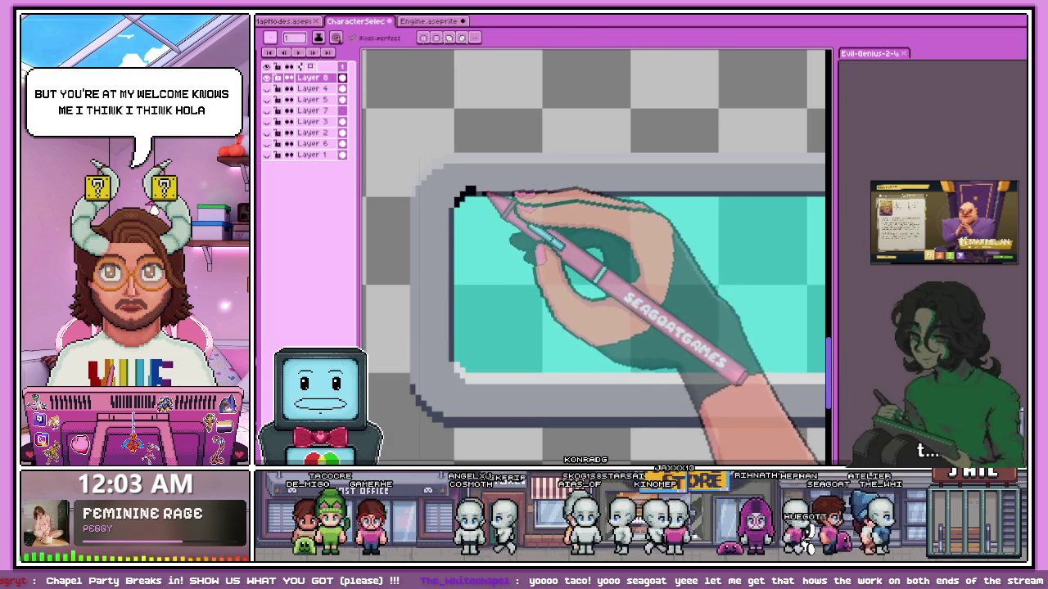
{"action": "scroll", "coordinate": [468, 195], "scroll_direction": "down", "scroll_amount": 2}
{"action": "scroll", "coordinate": [712, 214], "scroll_direction": "up", "scroll_amount": 1}
{"action": "scroll", "coordinate": [666, 210], "scroll_direction": "up", "scroll_amount": 1}
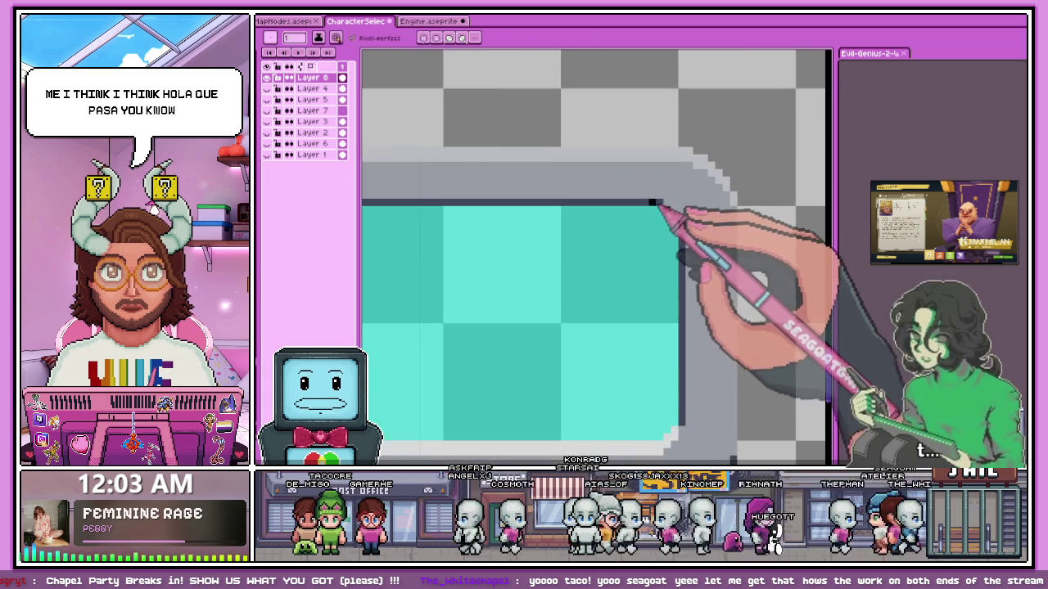
{"action": "scroll", "coordinate": [665, 206], "scroll_direction": "up", "scroll_amount": 2}
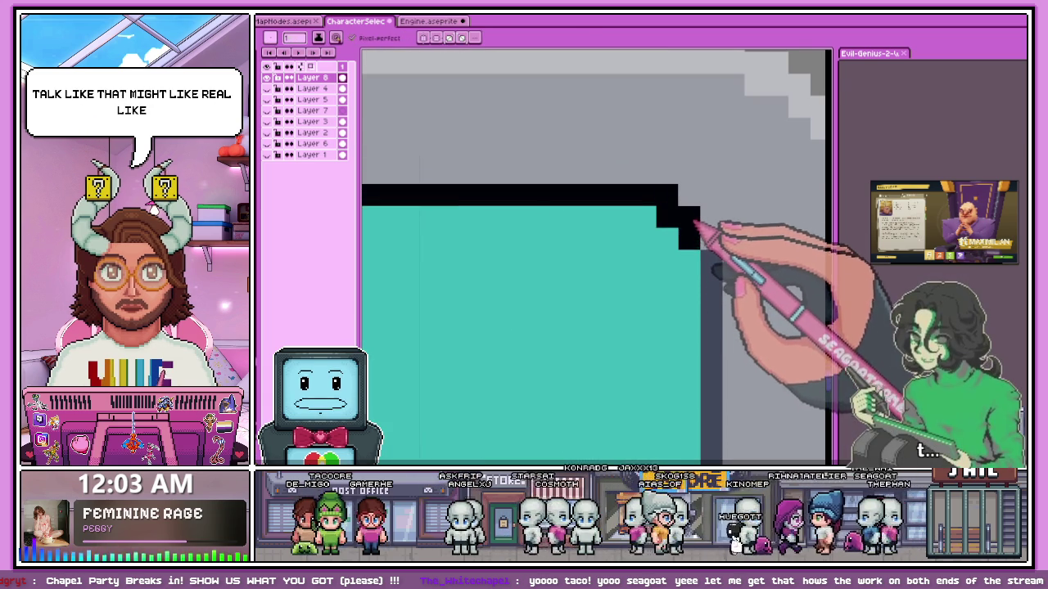
{"action": "scroll", "coordinate": [704, 241], "scroll_direction": "down", "scroll_amount": 1}
{"action": "scroll", "coordinate": [713, 234], "scroll_direction": "down", "scroll_amount": 2}
{"action": "scroll", "coordinate": [526, 222], "scroll_direction": "down", "scroll_amount": 2}
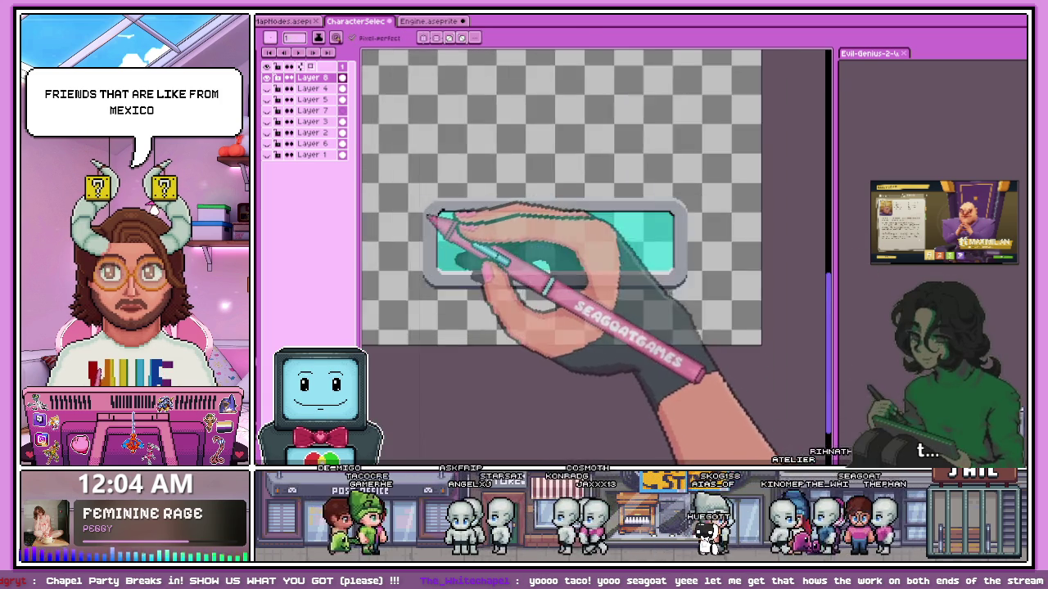
{"action": "scroll", "coordinate": [458, 217], "scroll_direction": "up", "scroll_amount": 3}
{"action": "scroll", "coordinate": [463, 213], "scroll_direction": "down", "scroll_amount": 1}
{"action": "scroll", "coordinate": [491, 229], "scroll_direction": "down", "scroll_amount": 1}
{"action": "scroll", "coordinate": [638, 254], "scroll_direction": "down", "scroll_amount": 1}
{"action": "scroll", "coordinate": [688, 252], "scroll_direction": "up", "scroll_amount": 1}
{"action": "scroll", "coordinate": [761, 237], "scroll_direction": "up", "scroll_amount": 2}
{"action": "scroll", "coordinate": [643, 234], "scroll_direction": "down", "scroll_amount": 2}
{"action": "scroll", "coordinate": [620, 257], "scroll_direction": "up", "scroll_amount": 2}
{"action": "scroll", "coordinate": [667, 257], "scroll_direction": "up", "scroll_amount": 1}
{"action": "scroll", "coordinate": [646, 235], "scroll_direction": "down", "scroll_amount": 1}
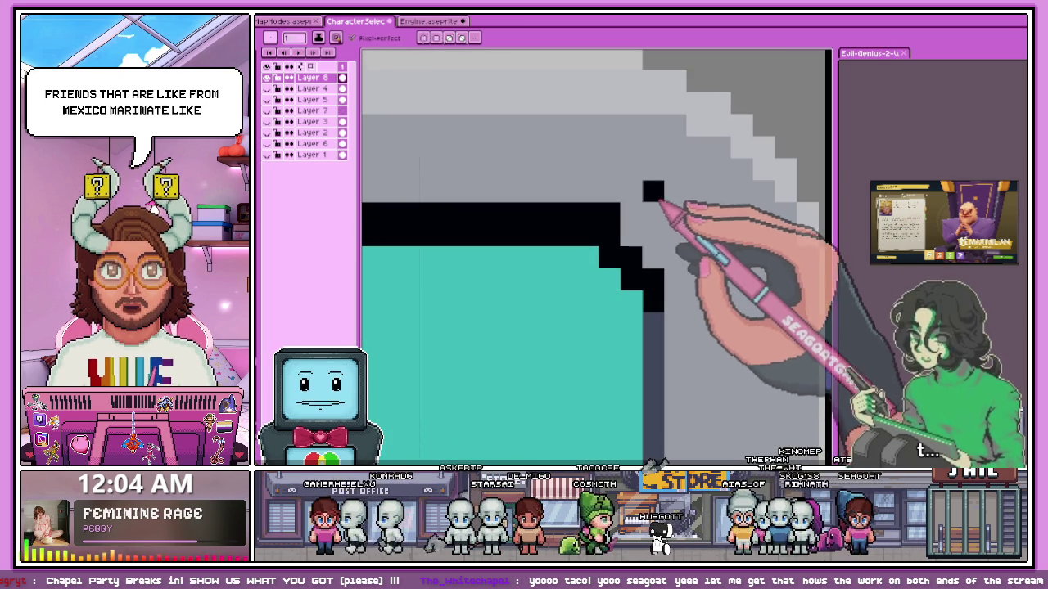
{"action": "scroll", "coordinate": [650, 245], "scroll_direction": "down", "scroll_amount": 1}
{"action": "scroll", "coordinate": [661, 261], "scroll_direction": "down", "scroll_amount": 2}
{"action": "scroll", "coordinate": [714, 242], "scroll_direction": "down", "scroll_amount": 2}
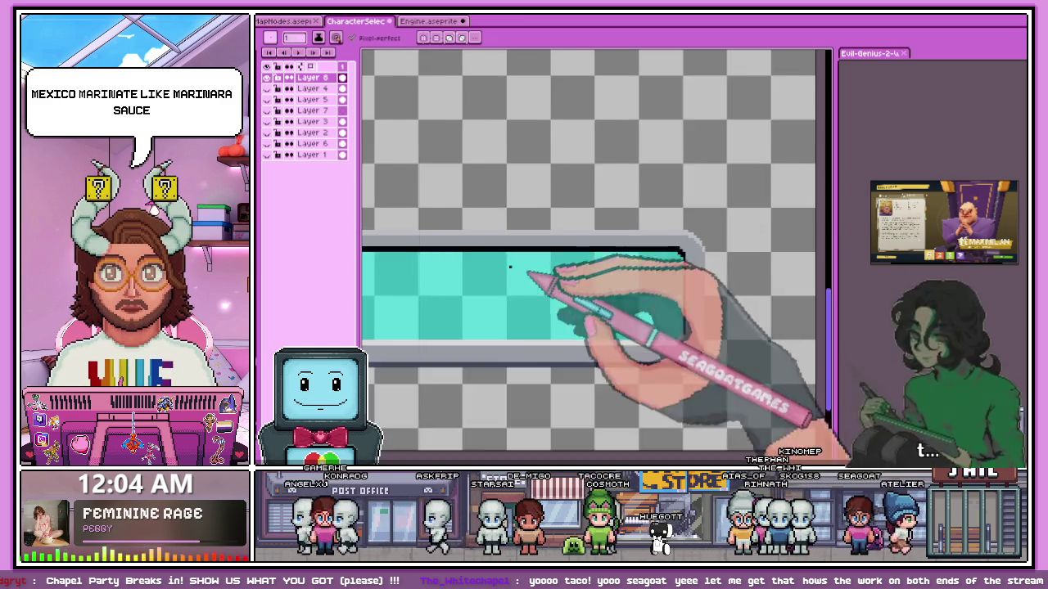
{"action": "scroll", "coordinate": [444, 262], "scroll_direction": "left", "scroll_amount": 3}
{"action": "scroll", "coordinate": [510, 253], "scroll_direction": "up", "scroll_amount": 3}
{"action": "scroll", "coordinate": [528, 249], "scroll_direction": "up", "scroll_amount": 1}
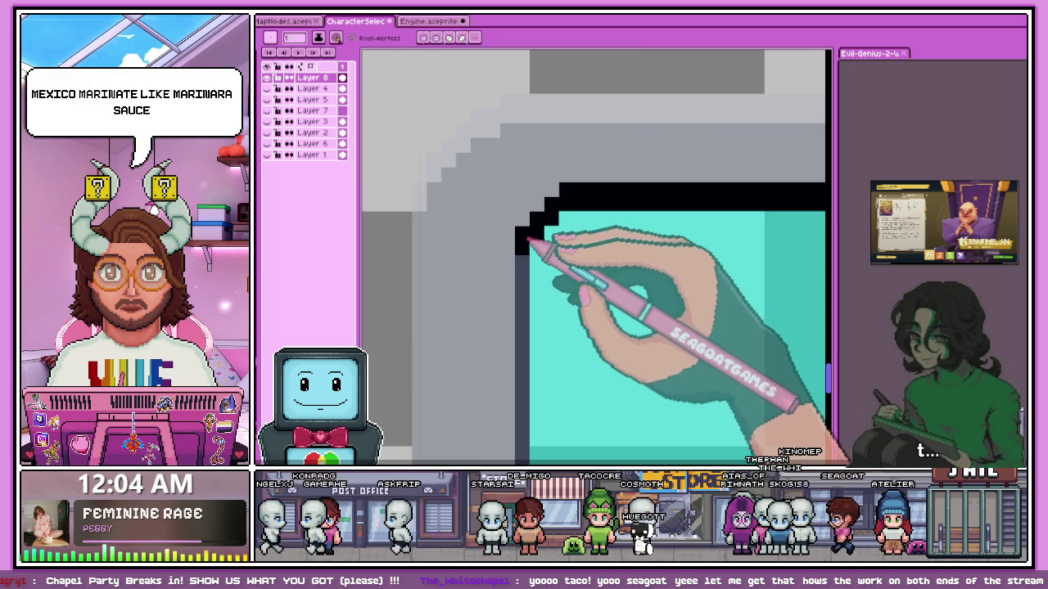
{"action": "scroll", "coordinate": [528, 246], "scroll_direction": "down", "scroll_amount": 2}
{"action": "scroll", "coordinate": [486, 244], "scroll_direction": "down", "scroll_amount": 1}
{"action": "scroll", "coordinate": [496, 265], "scroll_direction": "down", "scroll_amount": 2}
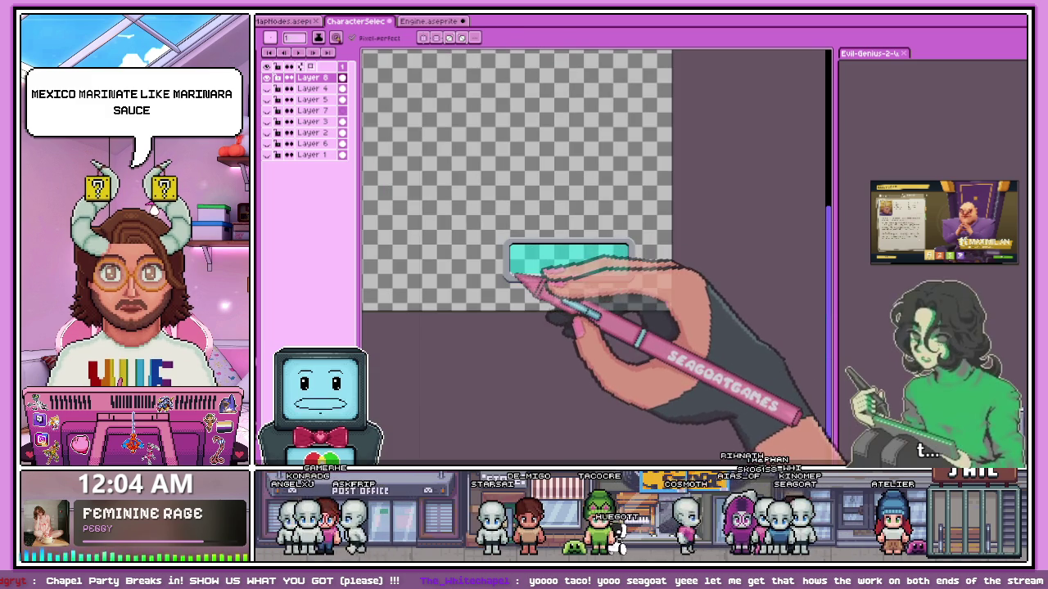
{"action": "scroll", "coordinate": [524, 262], "scroll_direction": "up", "scroll_amount": 3}
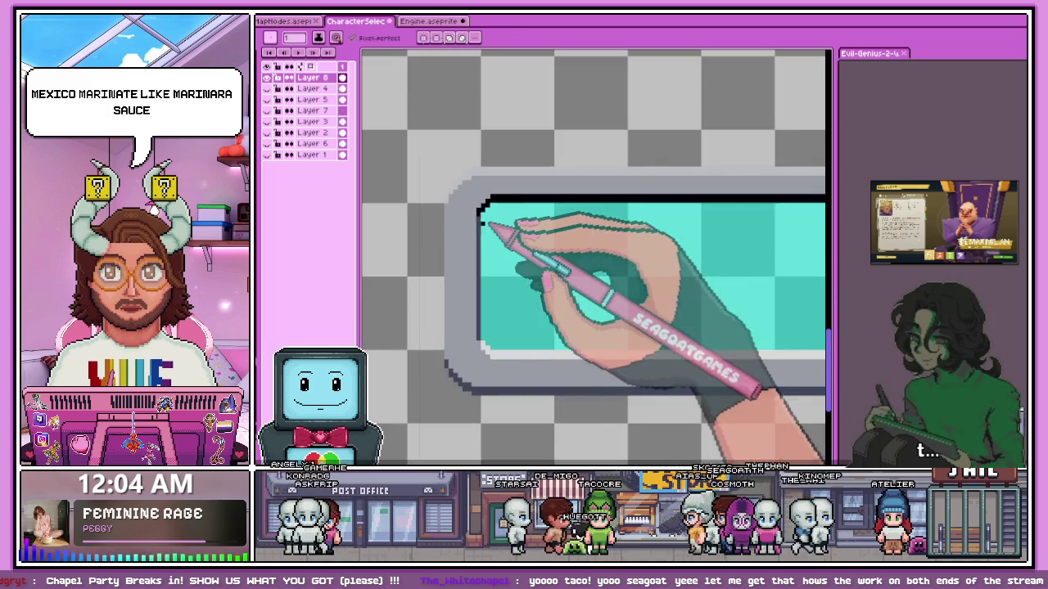
{"action": "scroll", "coordinate": [496, 227], "scroll_direction": "up", "scroll_amount": 1}
{"action": "scroll", "coordinate": [485, 311], "scroll_direction": "down", "scroll_amount": 1}
{"action": "scroll", "coordinate": [484, 276], "scroll_direction": "down", "scroll_amount": 1}
{"action": "scroll", "coordinate": [484, 263], "scroll_direction": "up", "scroll_amount": 2}
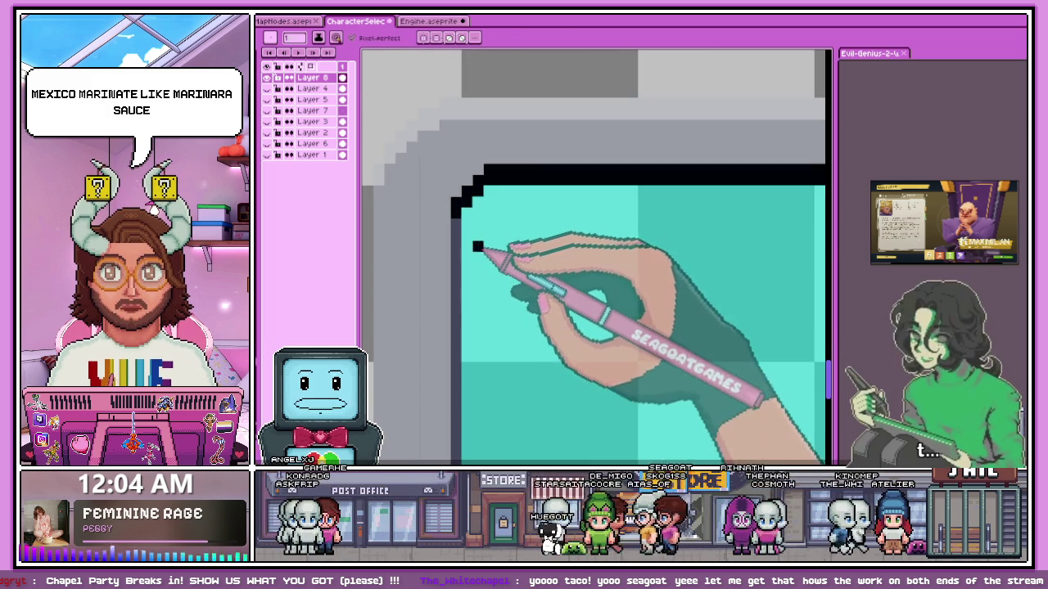
{"action": "scroll", "coordinate": [480, 236], "scroll_direction": "down", "scroll_amount": 1}
{"action": "scroll", "coordinate": [483, 352], "scroll_direction": "up", "scroll_amount": 1}
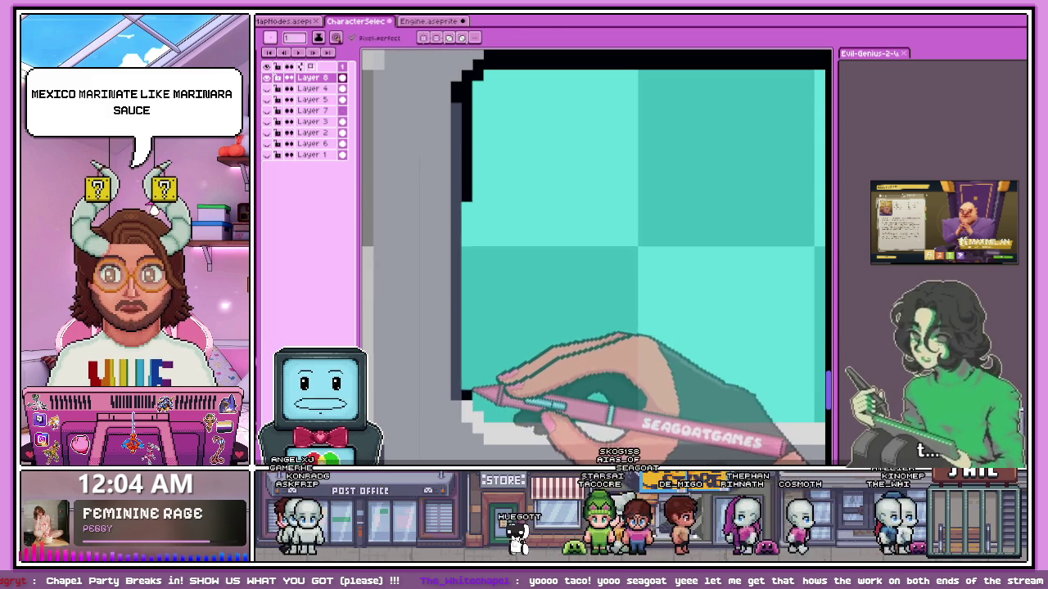
{"action": "scroll", "coordinate": [410, 217], "scroll_direction": "down", "scroll_amount": 2}
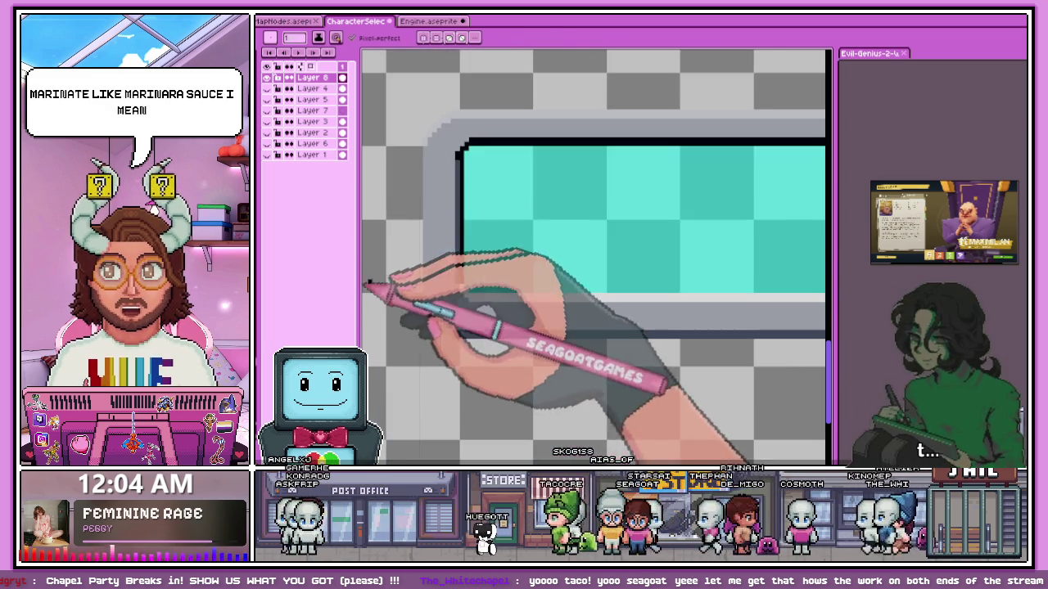
{"action": "scroll", "coordinate": [491, 262], "scroll_direction": "down", "scroll_amount": 1}
{"action": "scroll", "coordinate": [459, 266], "scroll_direction": "down", "scroll_amount": 1}
{"action": "scroll", "coordinate": [663, 233], "scroll_direction": "up", "scroll_amount": 2}
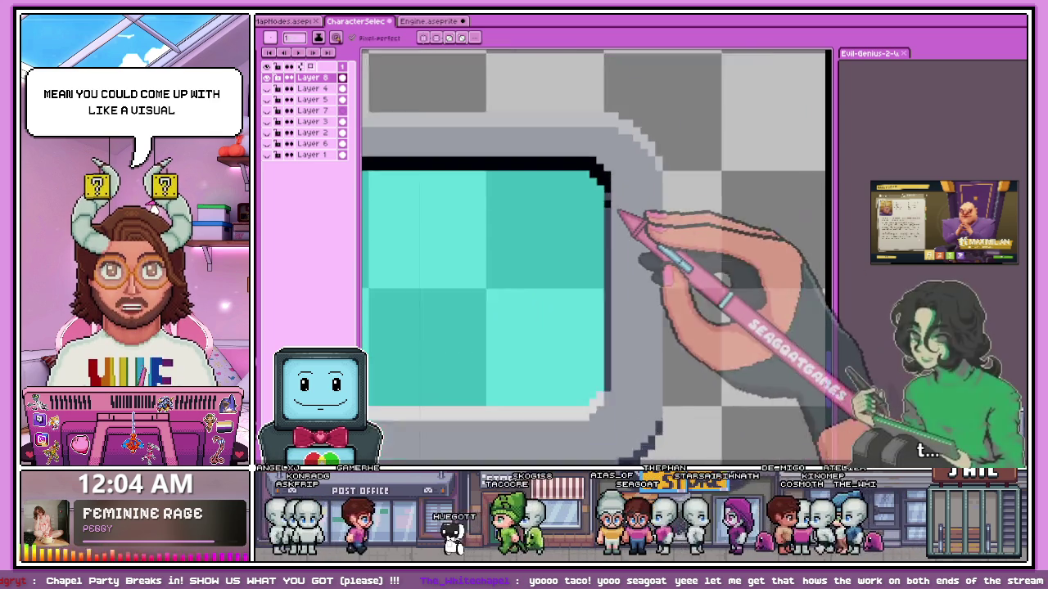
{"action": "scroll", "coordinate": [622, 213], "scroll_direction": "up", "scroll_amount": 1}
{"action": "scroll", "coordinate": [610, 246], "scroll_direction": "down", "scroll_amount": 1}
{"action": "scroll", "coordinate": [601, 286], "scroll_direction": "up", "scroll_amount": 1}
{"action": "scroll", "coordinate": [603, 344], "scroll_direction": "up", "scroll_amount": 1}
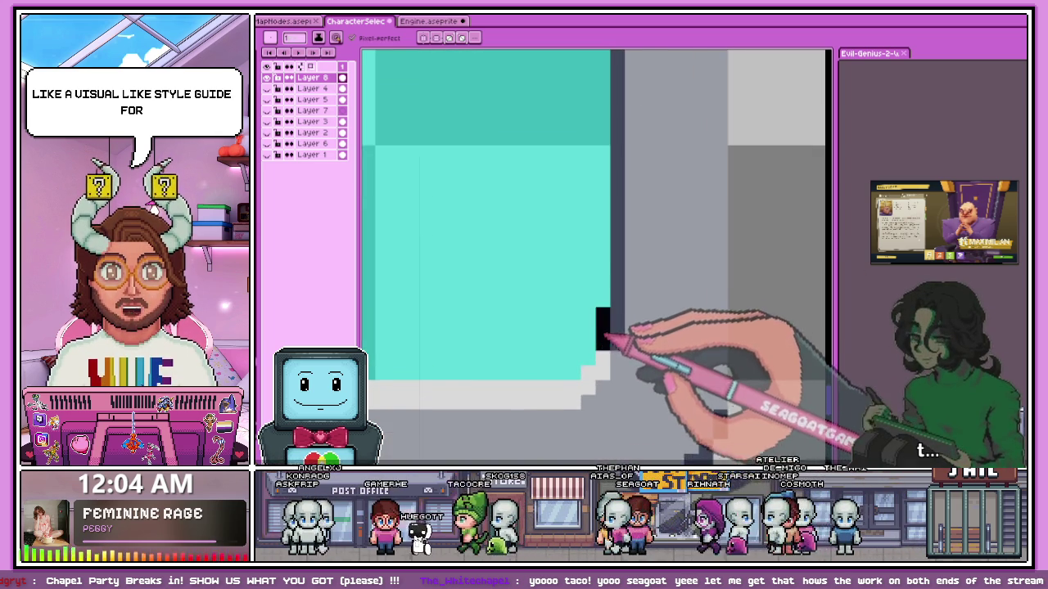
{"action": "scroll", "coordinate": [606, 163], "scroll_direction": "down", "scroll_amount": 1}
{"action": "scroll", "coordinate": [606, 107], "scroll_direction": "down", "scroll_amount": 1}
{"action": "scroll", "coordinate": [601, 135], "scroll_direction": "up", "scroll_amount": 1}
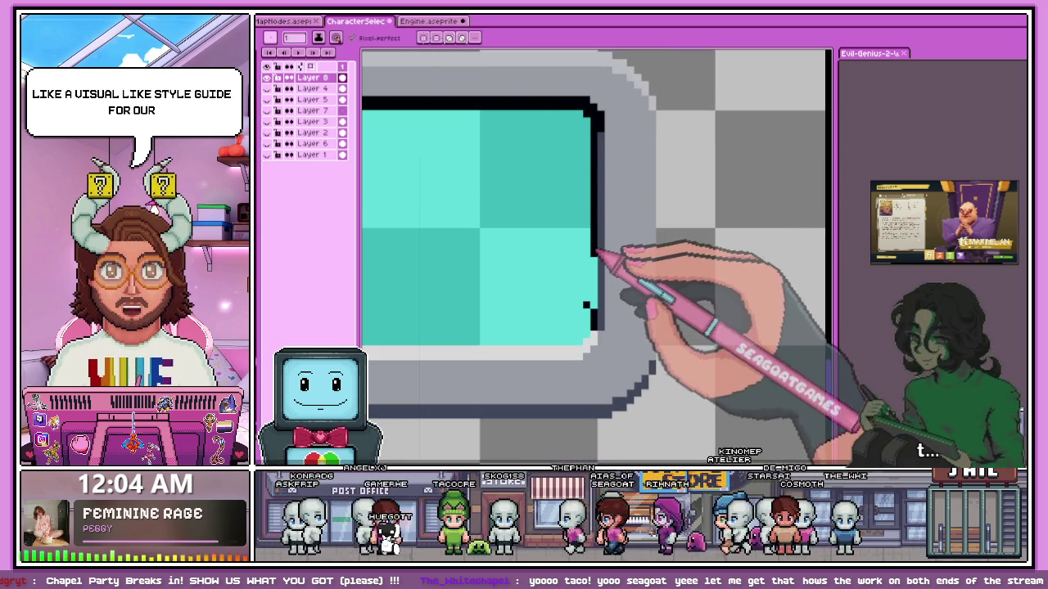
{"action": "scroll", "coordinate": [589, 307], "scroll_direction": "up", "scroll_amount": 1}
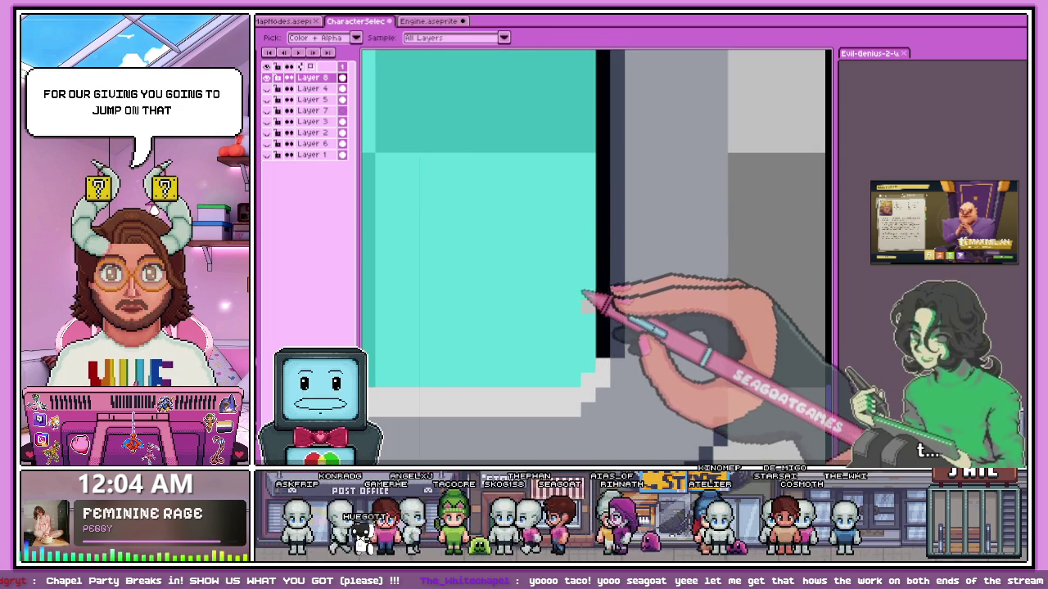
{"action": "scroll", "coordinate": [588, 308], "scroll_direction": "down", "scroll_amount": 2}
{"action": "scroll", "coordinate": [606, 262], "scroll_direction": "down", "scroll_amount": 1}
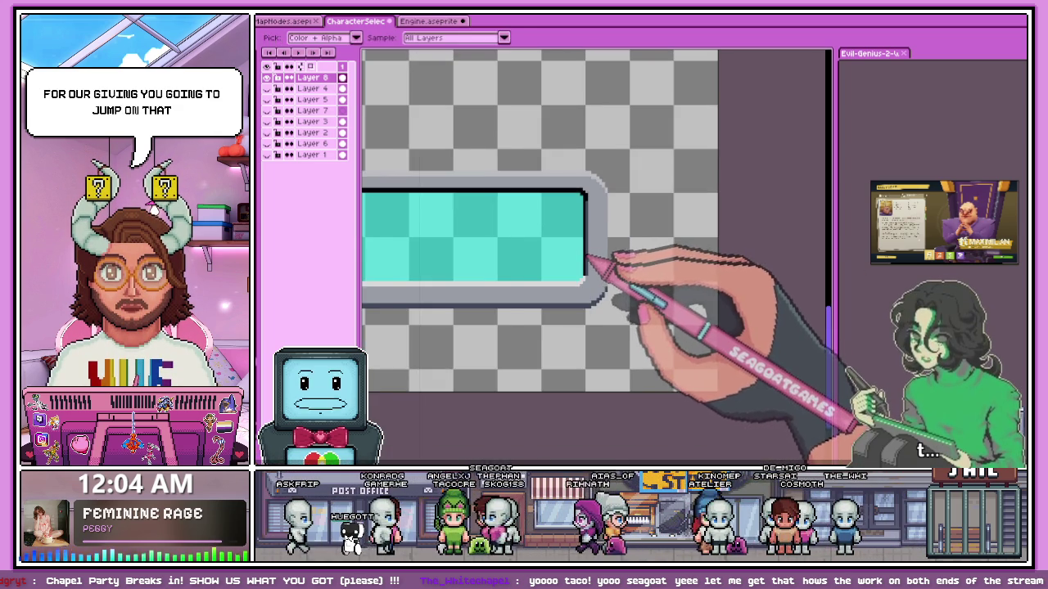
{"action": "scroll", "coordinate": [588, 260], "scroll_direction": "down", "scroll_amount": 3}
{"action": "scroll", "coordinate": [524, 254], "scroll_direction": "up", "scroll_amount": 1}
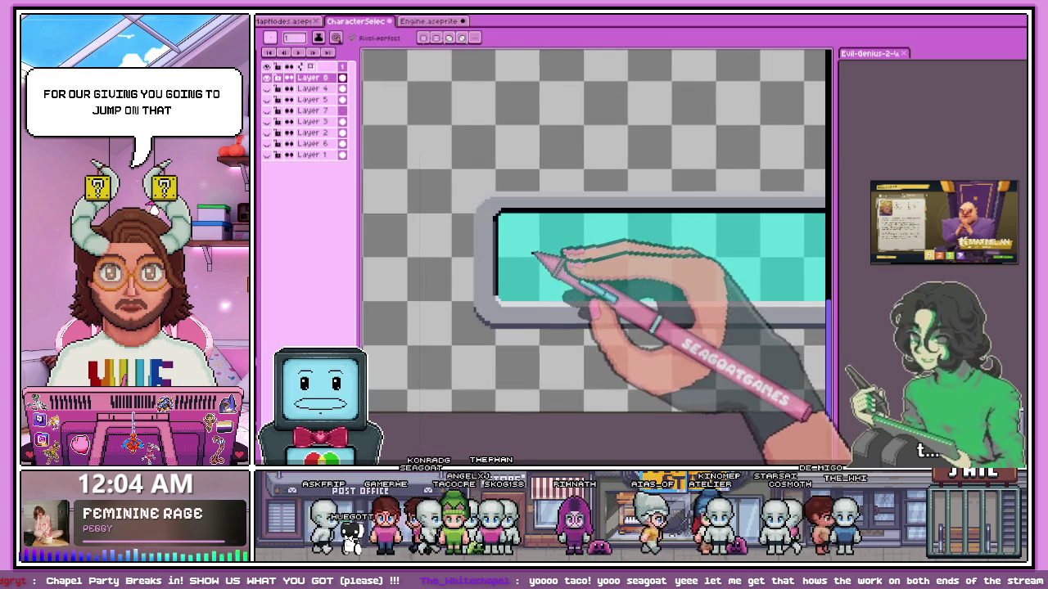
{"action": "scroll", "coordinate": [495, 220], "scroll_direction": "up", "scroll_amount": 1}
{"action": "scroll", "coordinate": [501, 323], "scroll_direction": "up", "scroll_amount": 1}
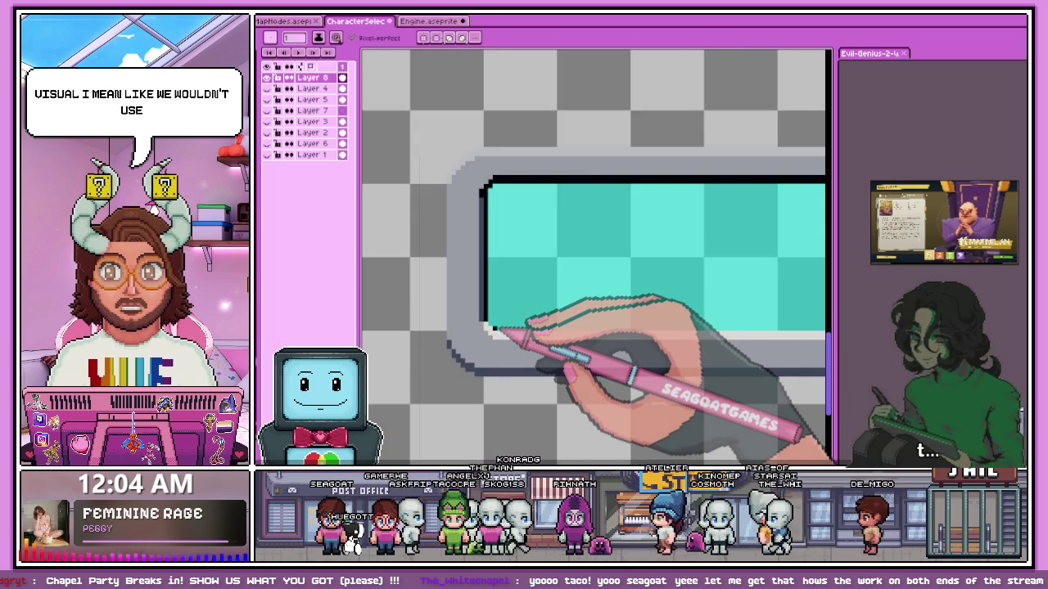
{"action": "scroll", "coordinate": [492, 303], "scroll_direction": "up", "scroll_amount": 1}
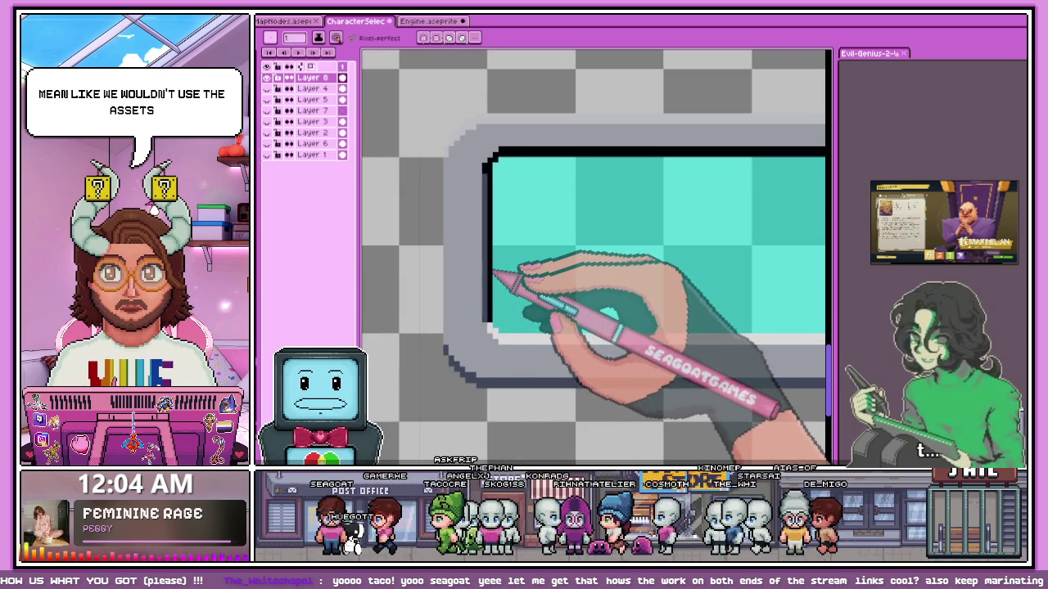
{"action": "scroll", "coordinate": [489, 276], "scroll_direction": "down", "scroll_amount": 1}
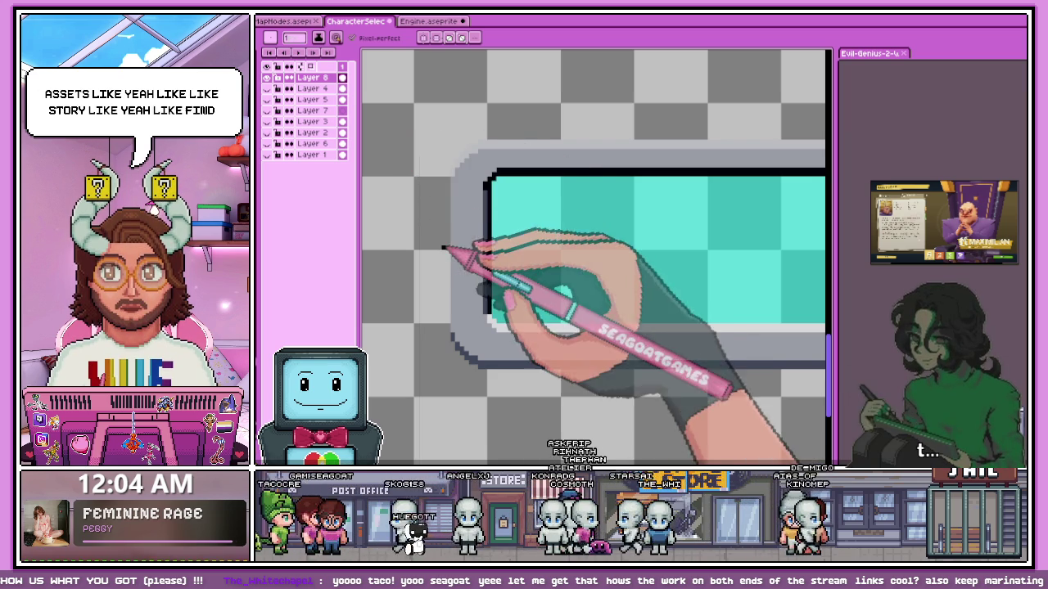
{"action": "scroll", "coordinate": [474, 253], "scroll_direction": "down", "scroll_amount": 1}
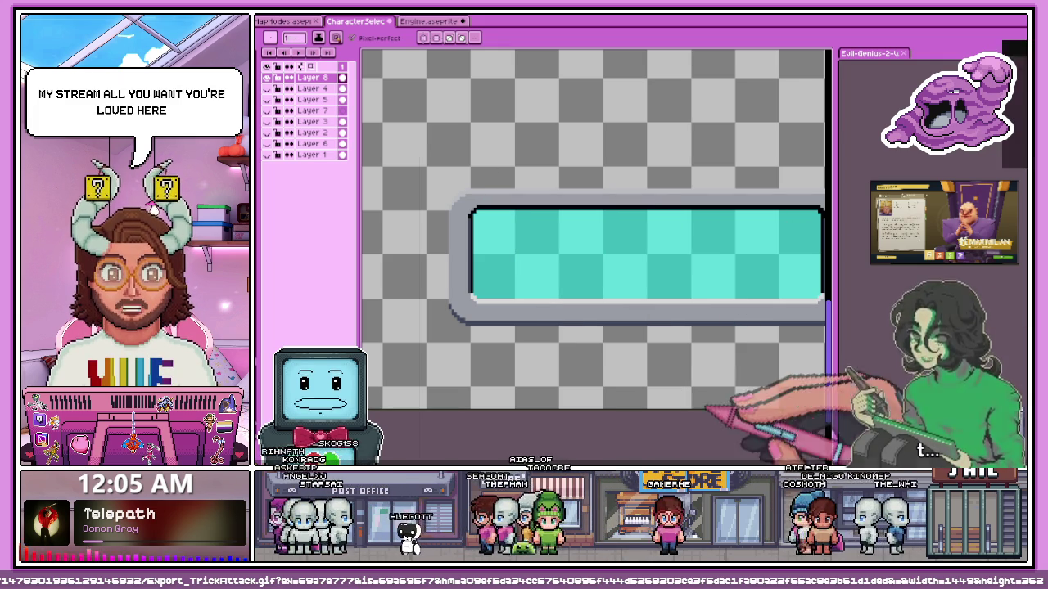
{"action": "key", "text": "alt+Tab"}
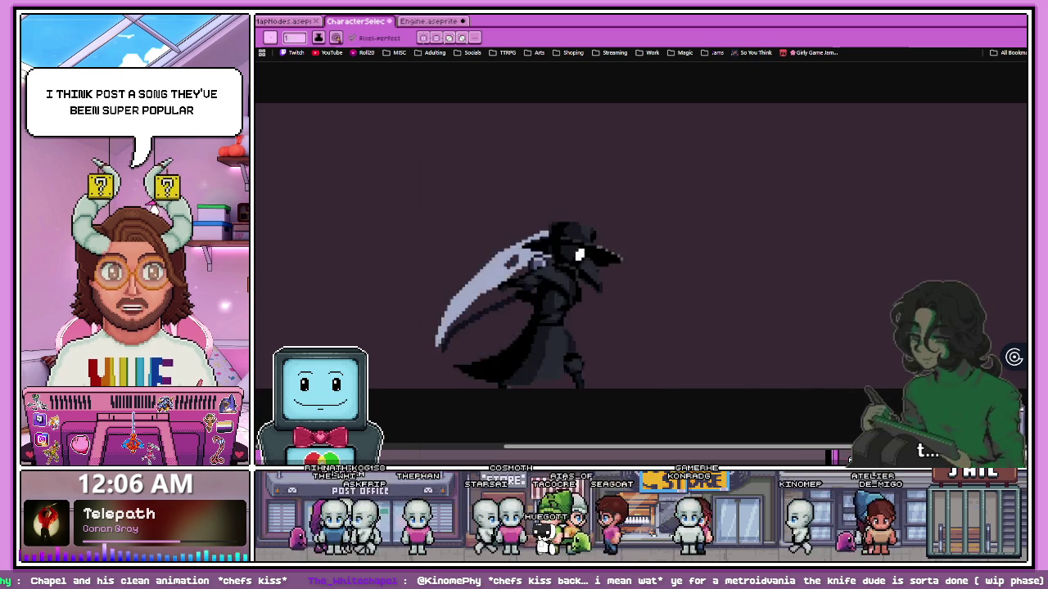
{"action": "key", "text": "alt+Tab"}
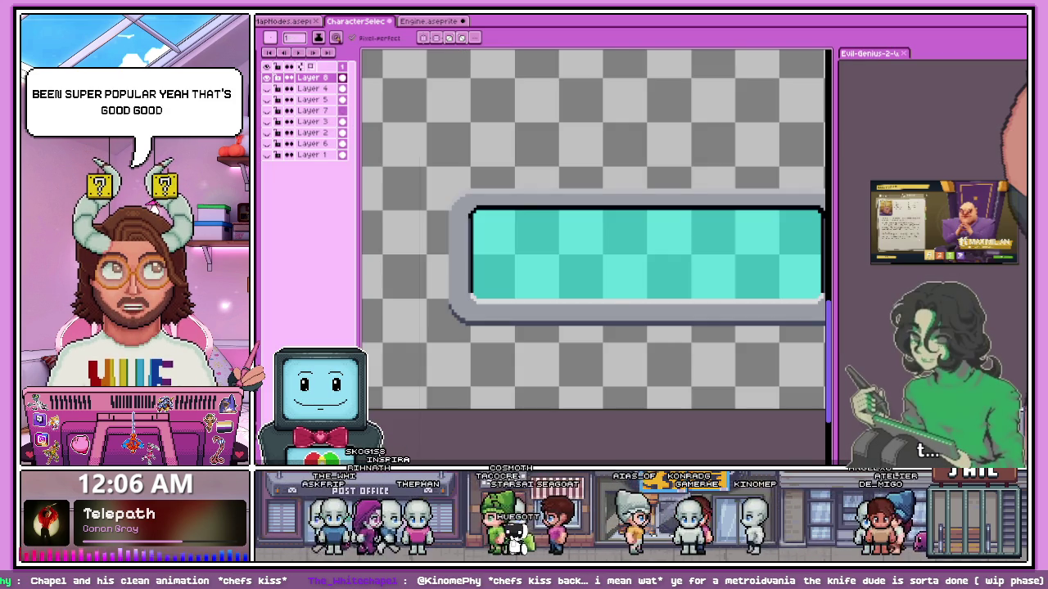
{"action": "scroll", "coordinate": [396, 251], "scroll_direction": "up", "scroll_amount": 3}
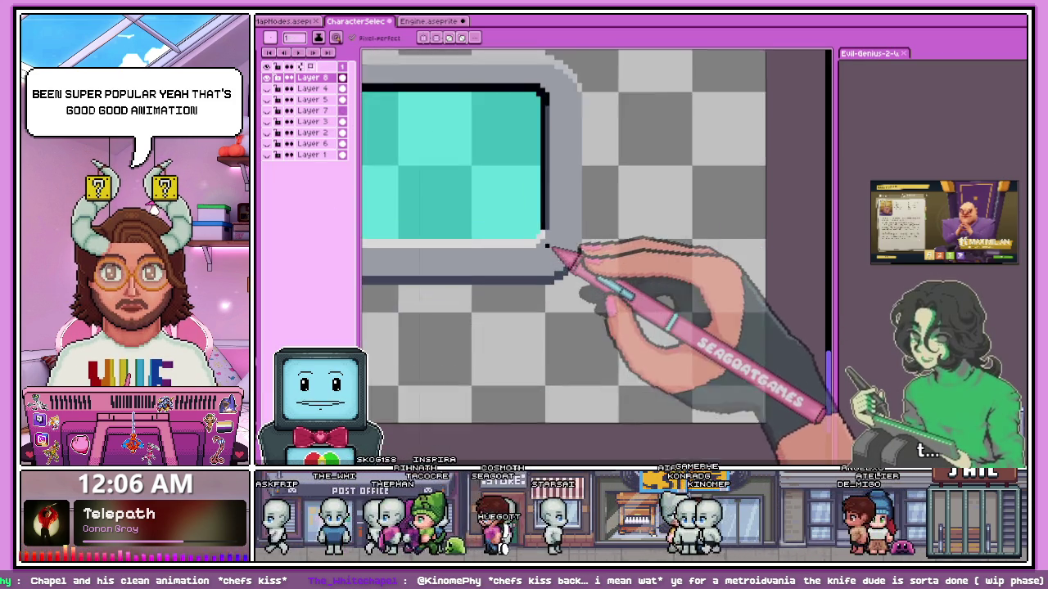
{"action": "scroll", "coordinate": [462, 198], "scroll_direction": "down", "scroll_amount": 1}
{"action": "scroll", "coordinate": [605, 217], "scroll_direction": "down", "scroll_amount": 2}
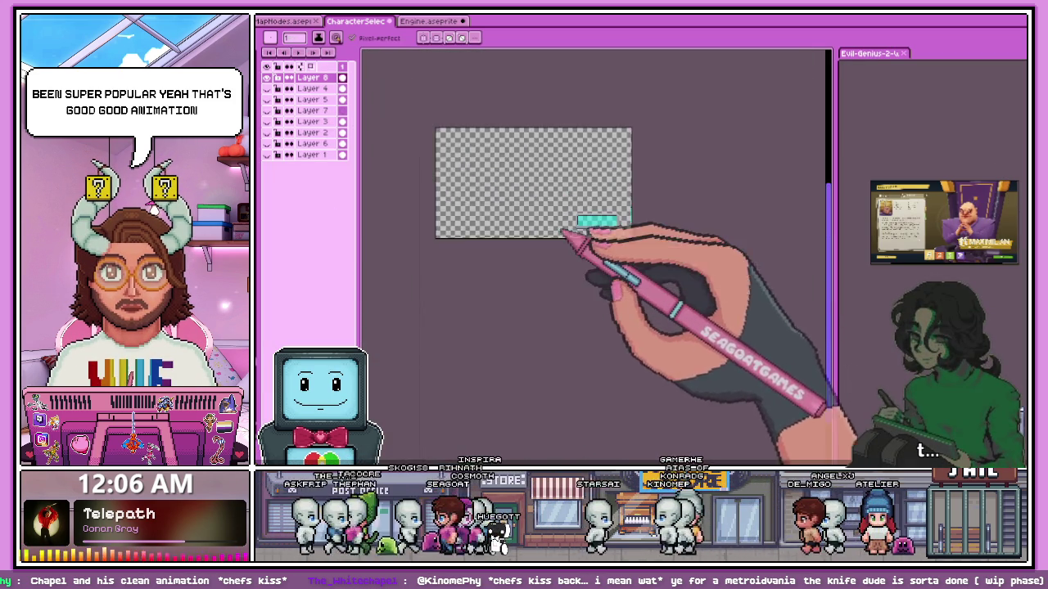
{"action": "scroll", "coordinate": [571, 201], "scroll_direction": "up", "scroll_amount": 2}
{"action": "scroll", "coordinate": [570, 201], "scroll_direction": "down", "scroll_amount": 3}
{"action": "scroll", "coordinate": [502, 205], "scroll_direction": "up", "scroll_amount": 2}
{"action": "scroll", "coordinate": [573, 221], "scroll_direction": "up", "scroll_amount": 1}
{"action": "scroll", "coordinate": [616, 240], "scroll_direction": "down", "scroll_amount": 2}
{"action": "scroll", "coordinate": [468, 234], "scroll_direction": "up", "scroll_amount": 4}
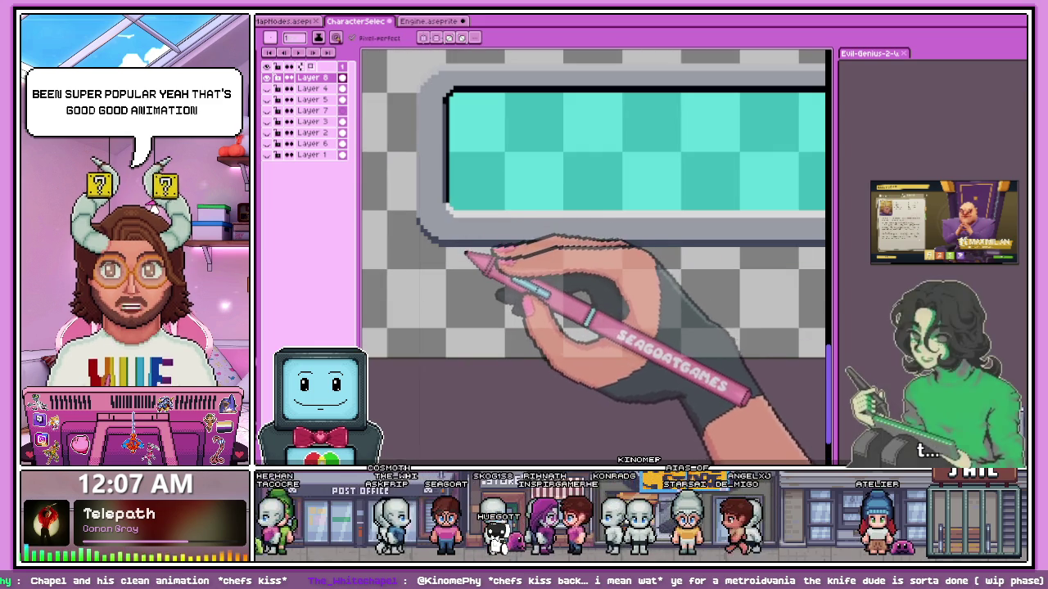
{"action": "scroll", "coordinate": [463, 229], "scroll_direction": "down", "scroll_amount": 3}
{"action": "scroll", "coordinate": [442, 156], "scroll_direction": "up", "scroll_amount": 2}
{"action": "scroll", "coordinate": [429, 192], "scroll_direction": "up", "scroll_amount": 2}
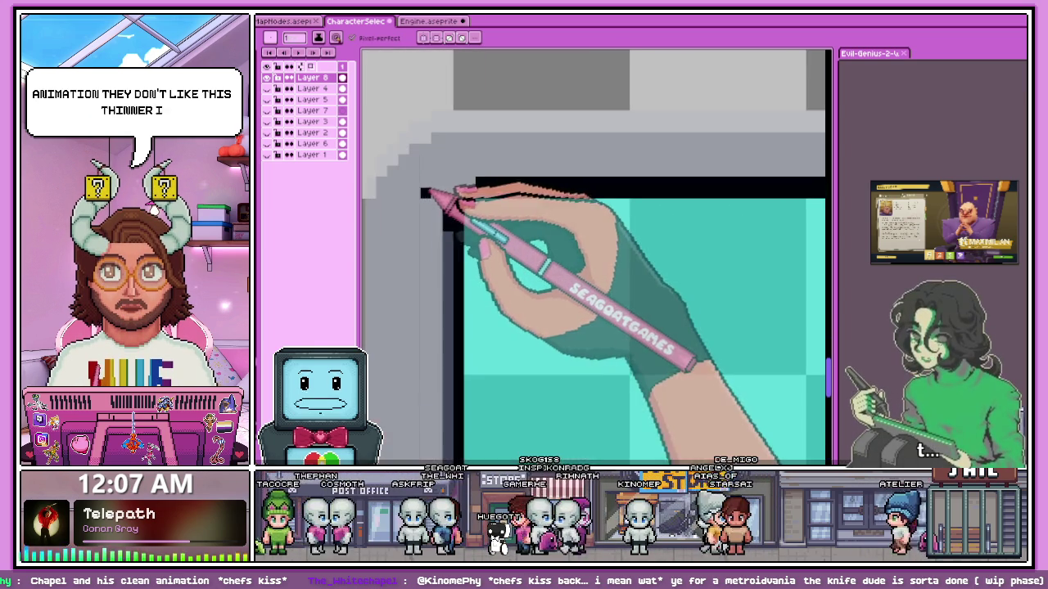
{"action": "scroll", "coordinate": [418, 208], "scroll_direction": "down", "scroll_amount": 2}
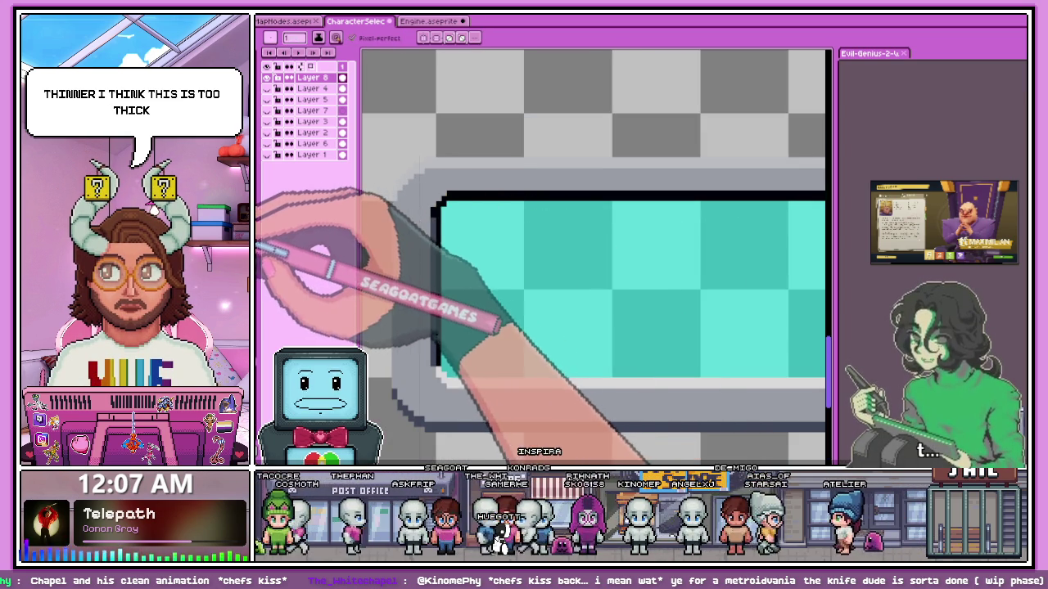
{"action": "scroll", "coordinate": [389, 208], "scroll_direction": "up", "scroll_amount": 2}
{"action": "left_click", "coordinate": [408, 202], "text": "alt"}
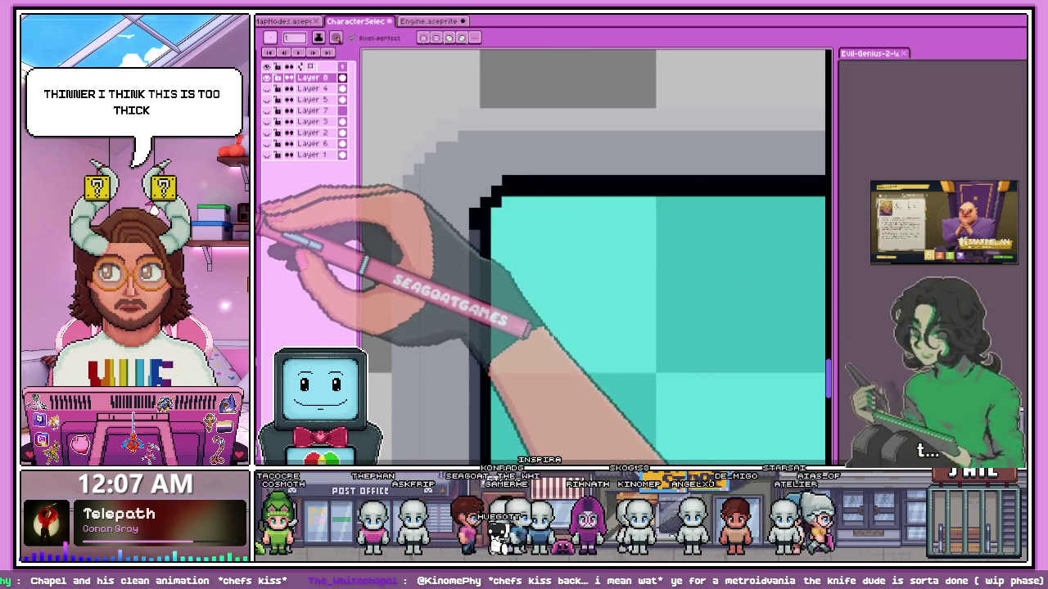
{"action": "scroll", "coordinate": [397, 191], "scroll_direction": "down", "scroll_amount": 2}
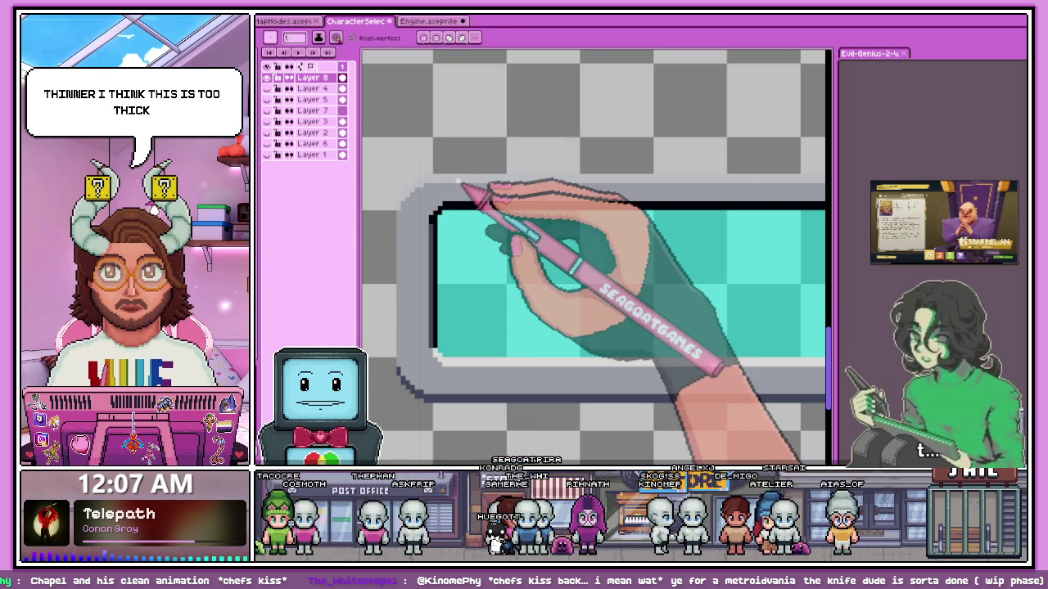
{"action": "key", "text": "g"}
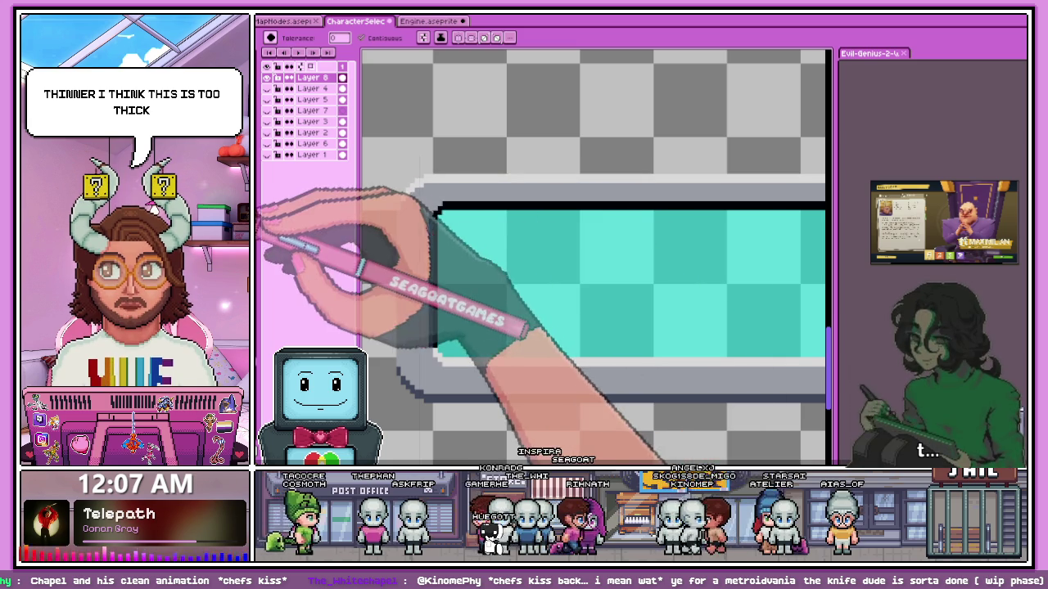
{"action": "scroll", "coordinate": [377, 216], "scroll_direction": "up", "scroll_amount": 2}
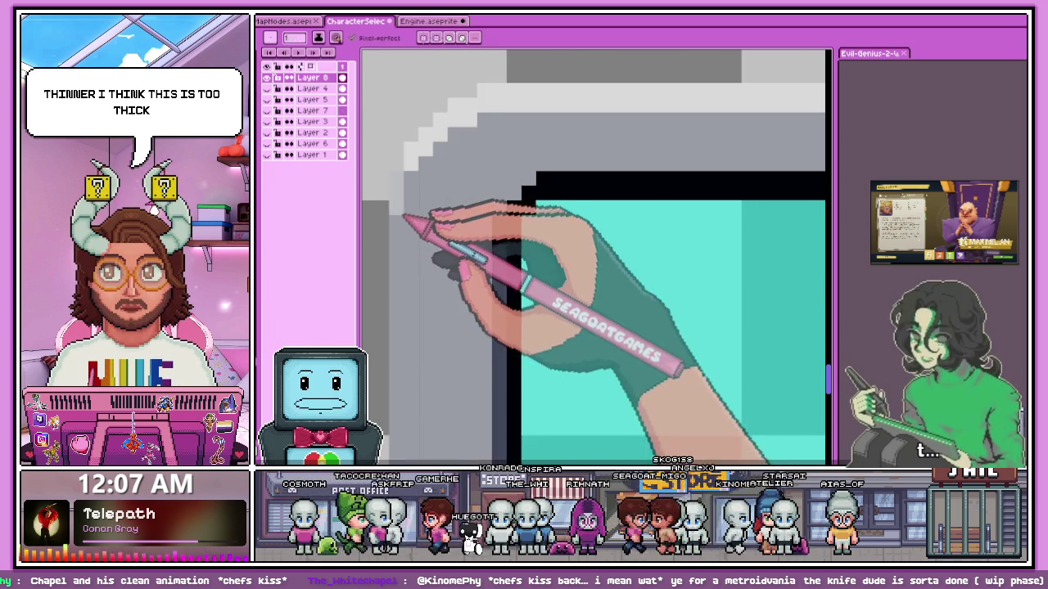
{"action": "scroll", "coordinate": [401, 214], "scroll_direction": "down", "scroll_amount": 2}
{"action": "scroll", "coordinate": [409, 304], "scroll_direction": "up", "scroll_amount": 2}
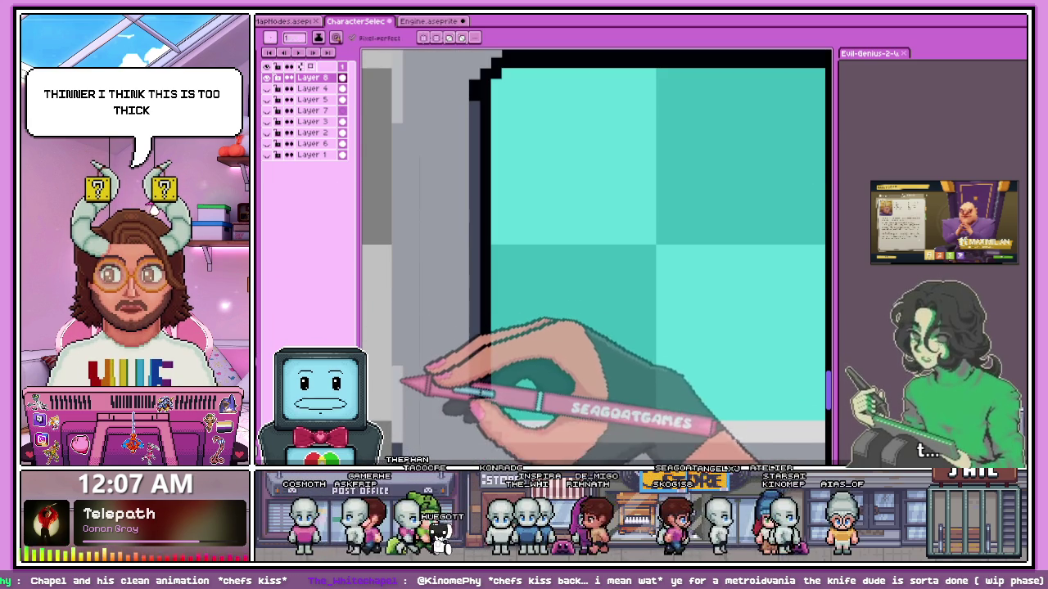
{"action": "scroll", "coordinate": [409, 374], "scroll_direction": "down", "scroll_amount": 1}
{"action": "scroll", "coordinate": [399, 233], "scroll_direction": "up", "scroll_amount": 1}
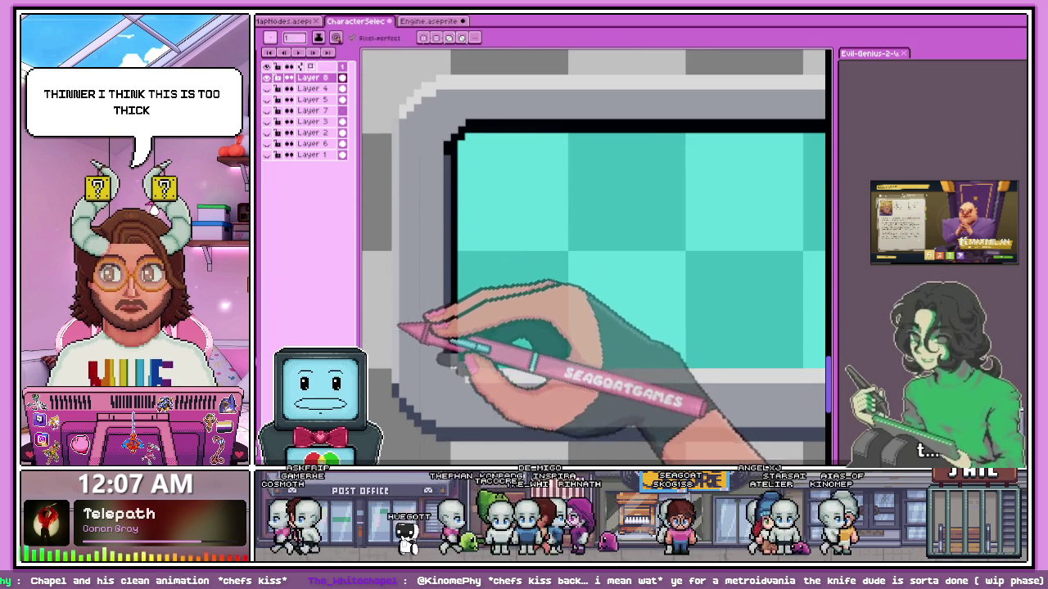
{"action": "scroll", "coordinate": [399, 326], "scroll_direction": "down", "scroll_amount": 2}
{"action": "scroll", "coordinate": [655, 297], "scroll_direction": "up", "scroll_amount": 1}
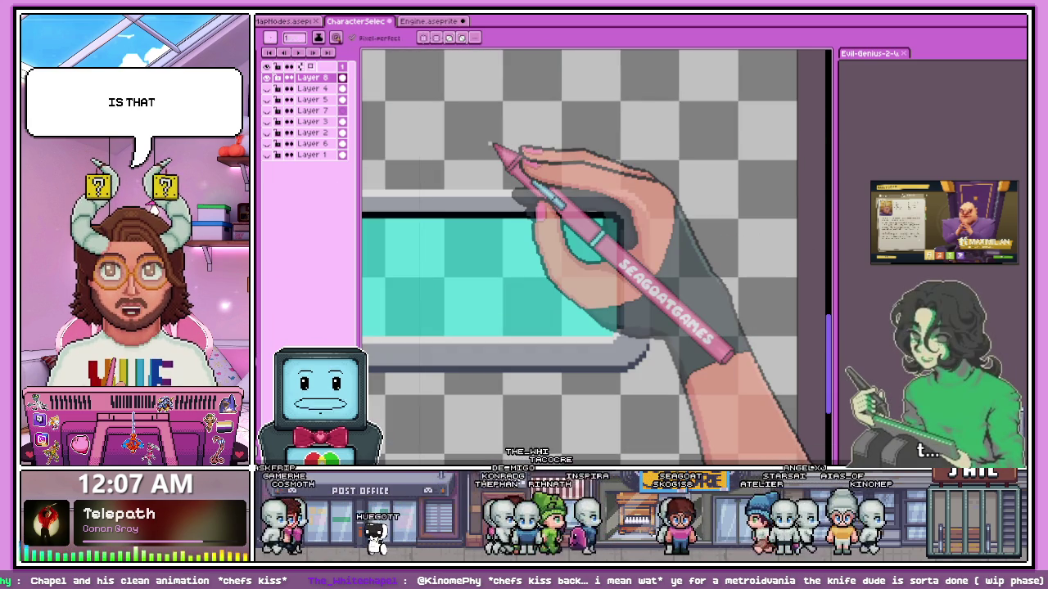
{"action": "scroll", "coordinate": [643, 183], "scroll_direction": "down", "scroll_amount": 1}
{"action": "scroll", "coordinate": [573, 222], "scroll_direction": "up", "scroll_amount": 1}
{"action": "scroll", "coordinate": [516, 229], "scroll_direction": "up", "scroll_amount": 1}
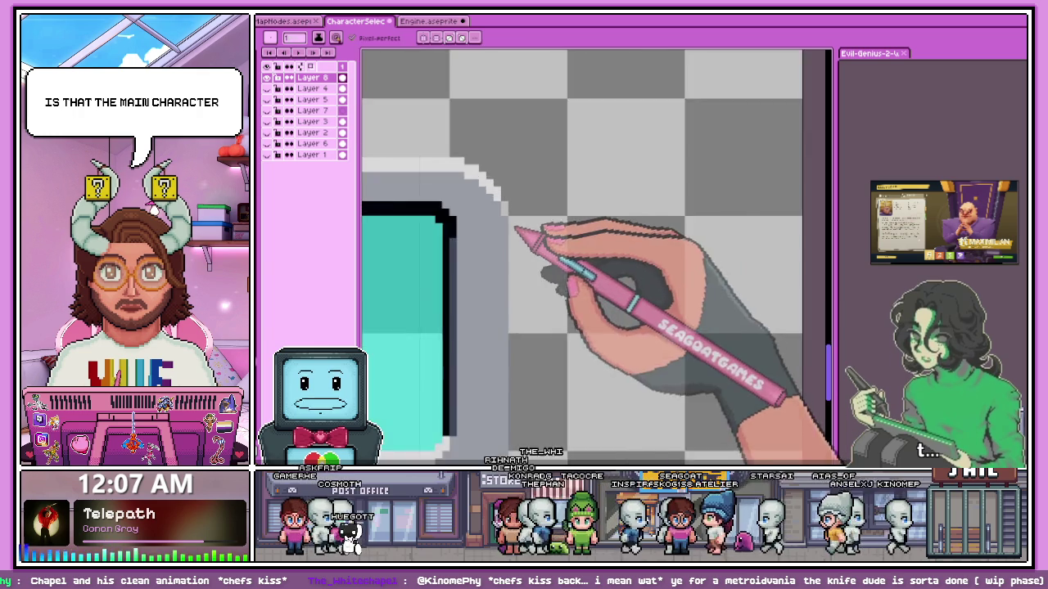
{"action": "scroll", "coordinate": [516, 230], "scroll_direction": "up", "scroll_amount": 1}
{"action": "scroll", "coordinate": [515, 323], "scroll_direction": "down", "scroll_amount": 1}
{"action": "scroll", "coordinate": [514, 323], "scroll_direction": "up", "scroll_amount": 1}
{"action": "scroll", "coordinate": [514, 323], "scroll_direction": "down", "scroll_amount": 2}
{"action": "scroll", "coordinate": [514, 324], "scroll_direction": "up", "scroll_amount": 1}
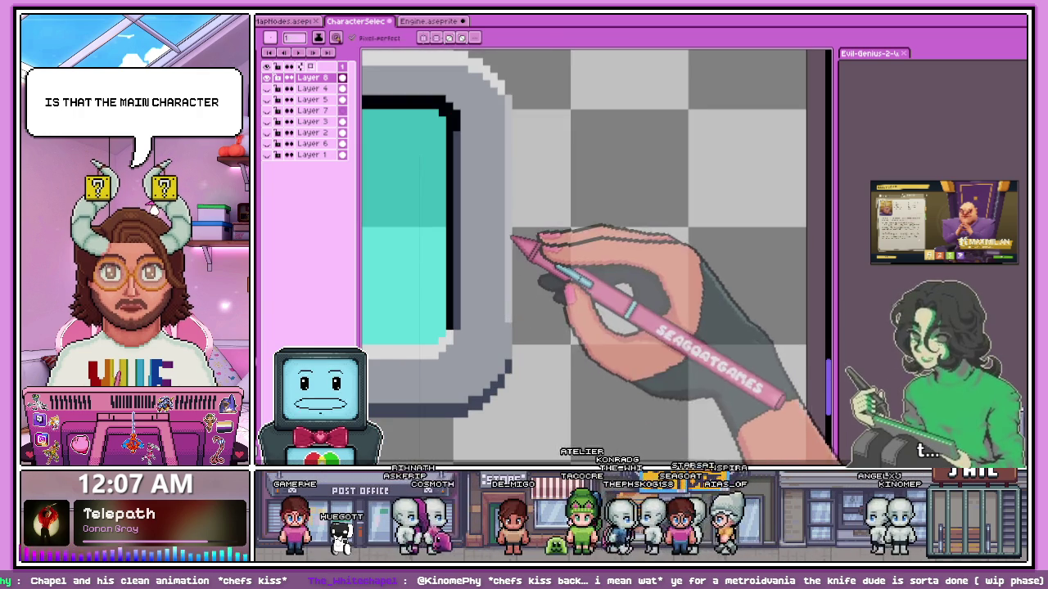
{"action": "scroll", "coordinate": [513, 354], "scroll_direction": "up", "scroll_amount": 2}
{"action": "scroll", "coordinate": [509, 291], "scroll_direction": "down", "scroll_amount": 3}
{"action": "scroll", "coordinate": [550, 305], "scroll_direction": "down", "scroll_amount": 2}
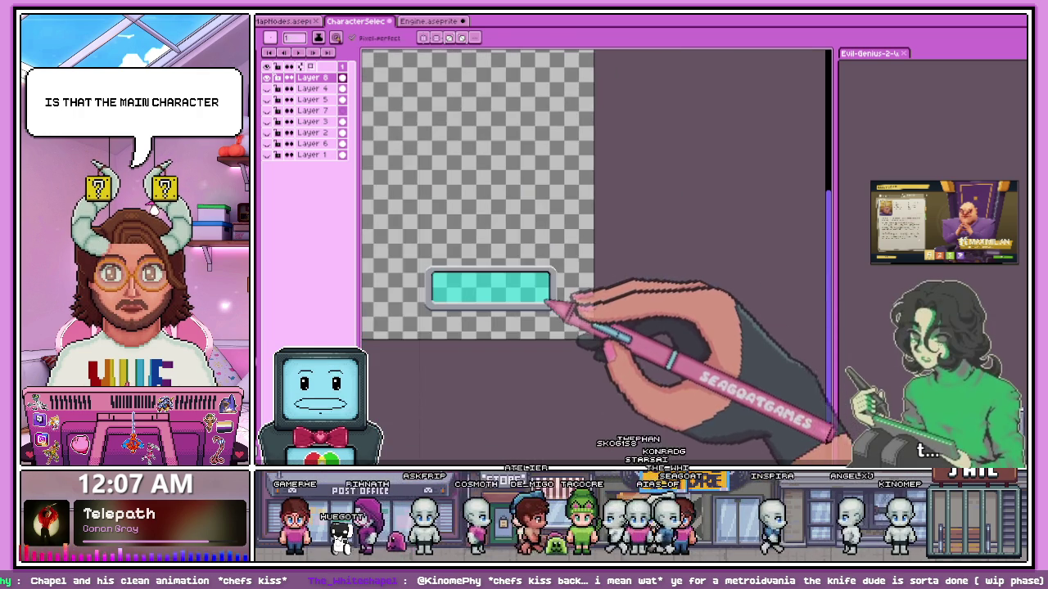
{"action": "scroll", "coordinate": [419, 285], "scroll_direction": "up", "scroll_amount": 2}
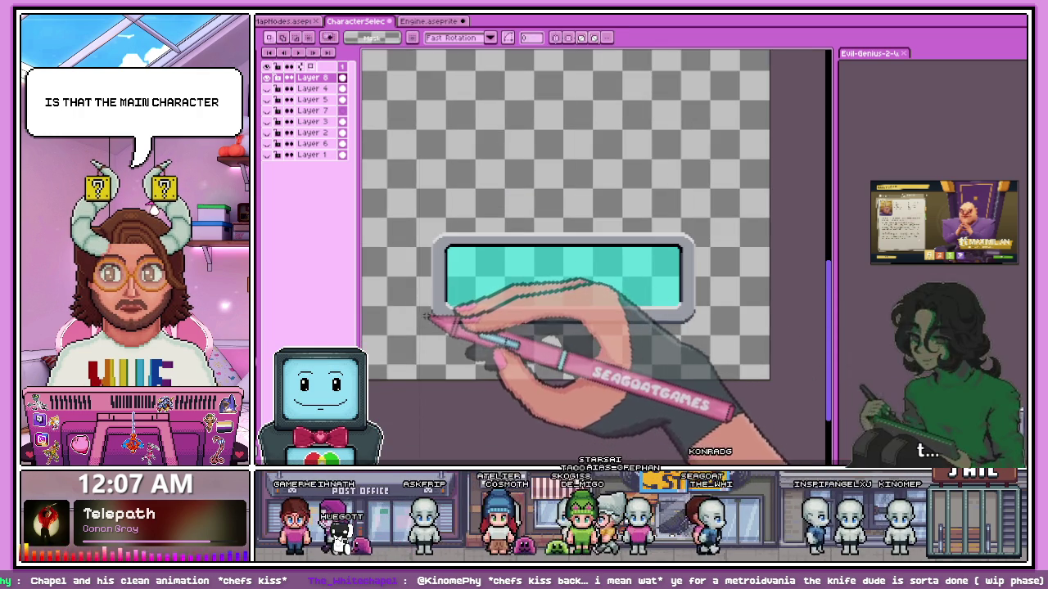
{"action": "scroll", "coordinate": [562, 330], "scroll_direction": "up", "scroll_amount": 1}
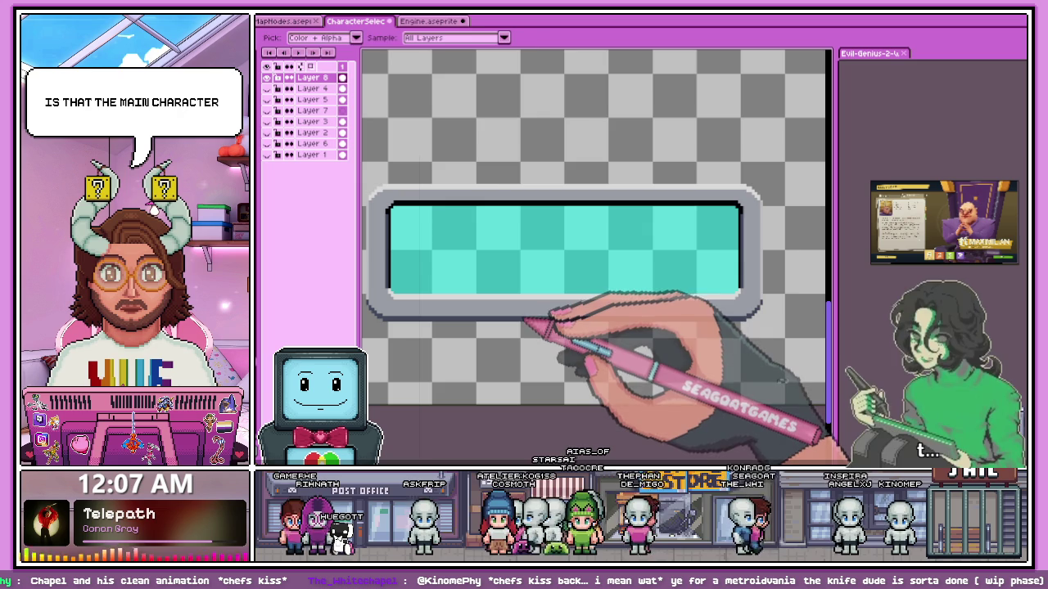
{"action": "left_click", "coordinate": [442, 22]}
{"action": "scroll", "coordinate": [502, 275], "scroll_direction": "up", "scroll_amount": 2}
{"action": "scroll", "coordinate": [526, 281], "scroll_direction": "down", "scroll_amount": 3}
{"action": "scroll", "coordinate": [533, 327], "scroll_direction": "down", "scroll_amount": 1}
{"action": "scroll", "coordinate": [510, 336], "scroll_direction": "up", "scroll_amount": 4}
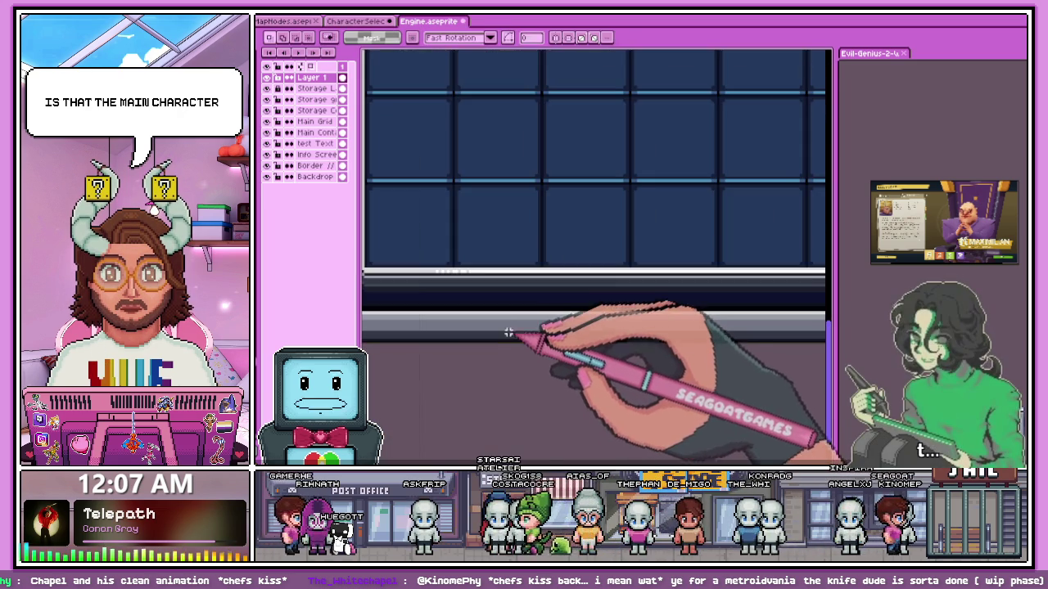
{"action": "left_click", "coordinate": [364, 21]}
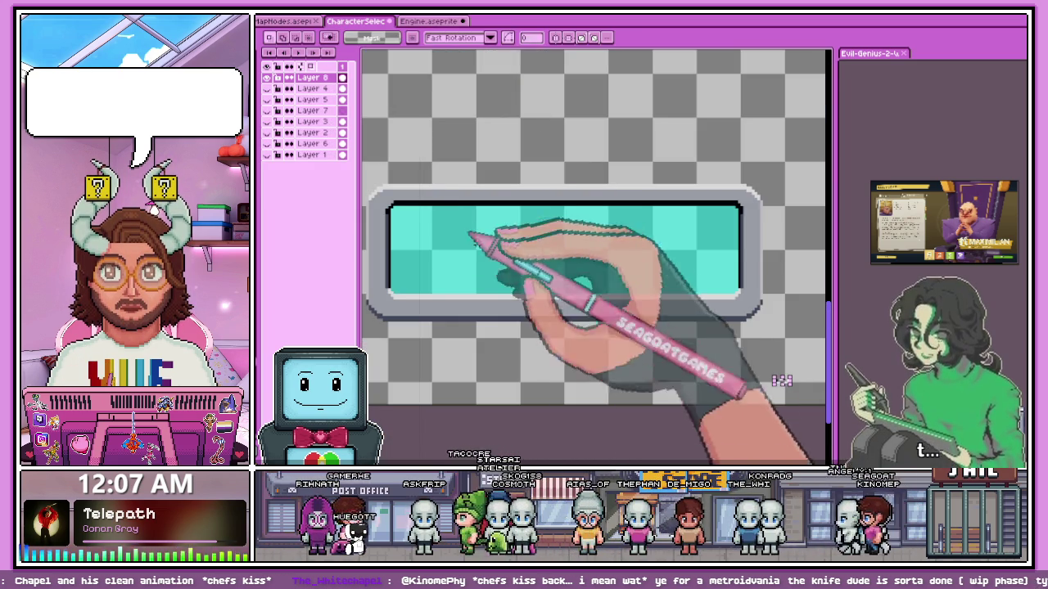
{"action": "key", "text": "w"}
{"action": "scroll", "coordinate": [516, 305], "scroll_direction": "down", "scroll_amount": 3}
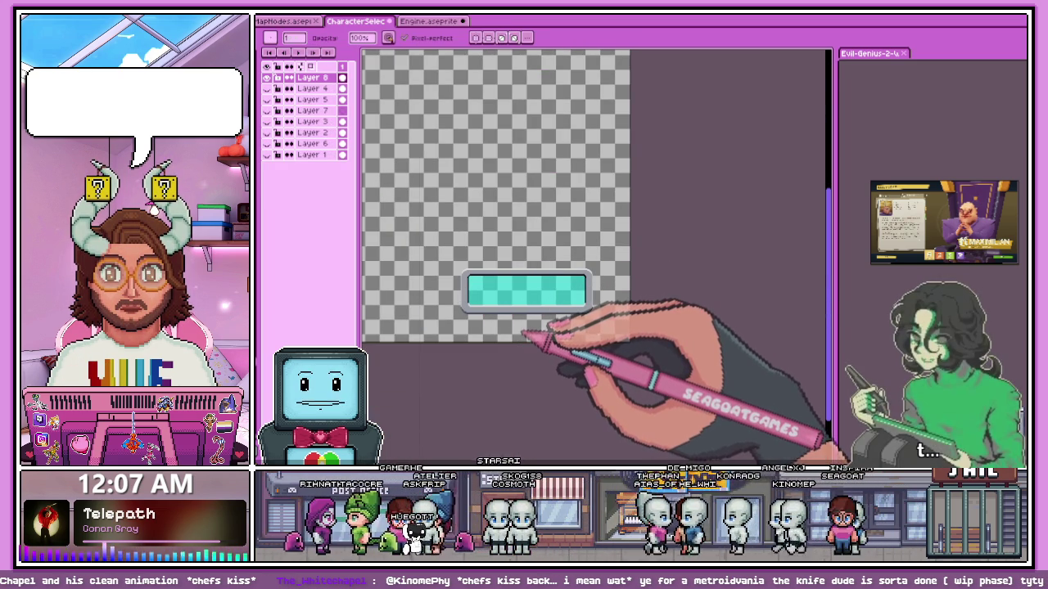
{"action": "scroll", "coordinate": [512, 328], "scroll_direction": "up", "scroll_amount": 2}
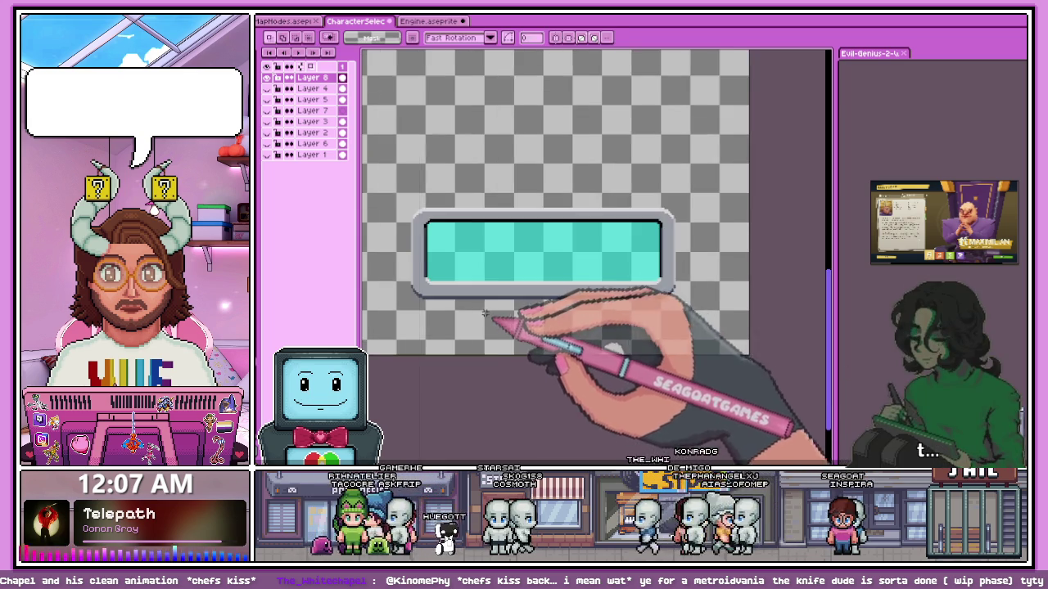
Raise the selected lower gray border one pixel and commit it, thinning the border.
{"action": "scroll", "coordinate": [515, 319], "scroll_direction": "up", "scroll_amount": 1}
{"action": "scroll", "coordinate": [522, 307], "scroll_direction": "down", "scroll_amount": 1}
{"action": "scroll", "coordinate": [737, 323], "scroll_direction": "up", "scroll_amount": 2}
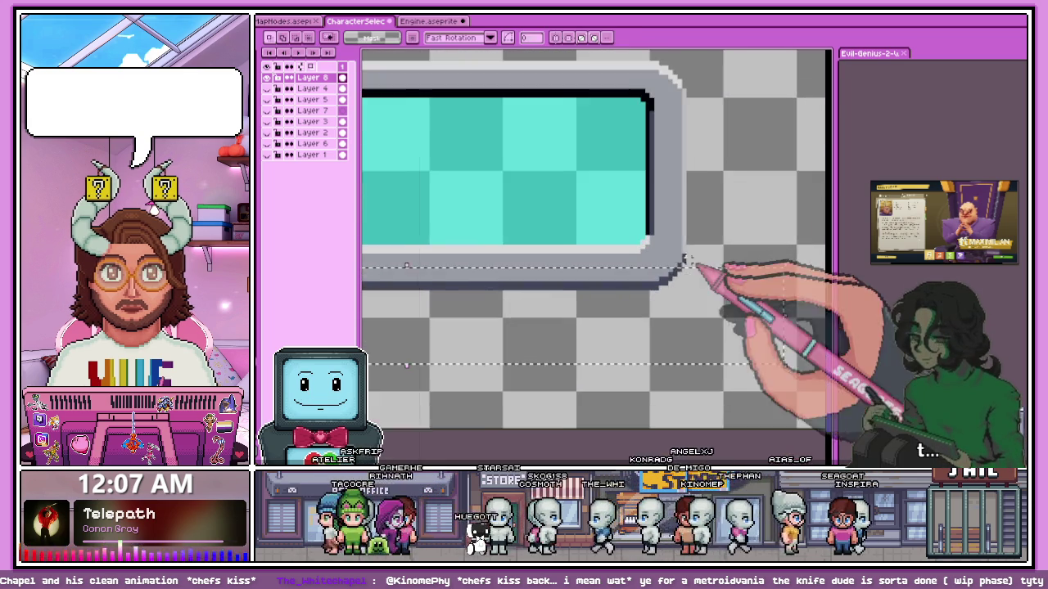
{"action": "scroll", "coordinate": [704, 302], "scroll_direction": "up", "scroll_amount": 1}
{"action": "scroll", "coordinate": [622, 274], "scroll_direction": "up", "scroll_amount": 1}
{"action": "scroll", "coordinate": [607, 266], "scroll_direction": "down", "scroll_amount": 1}
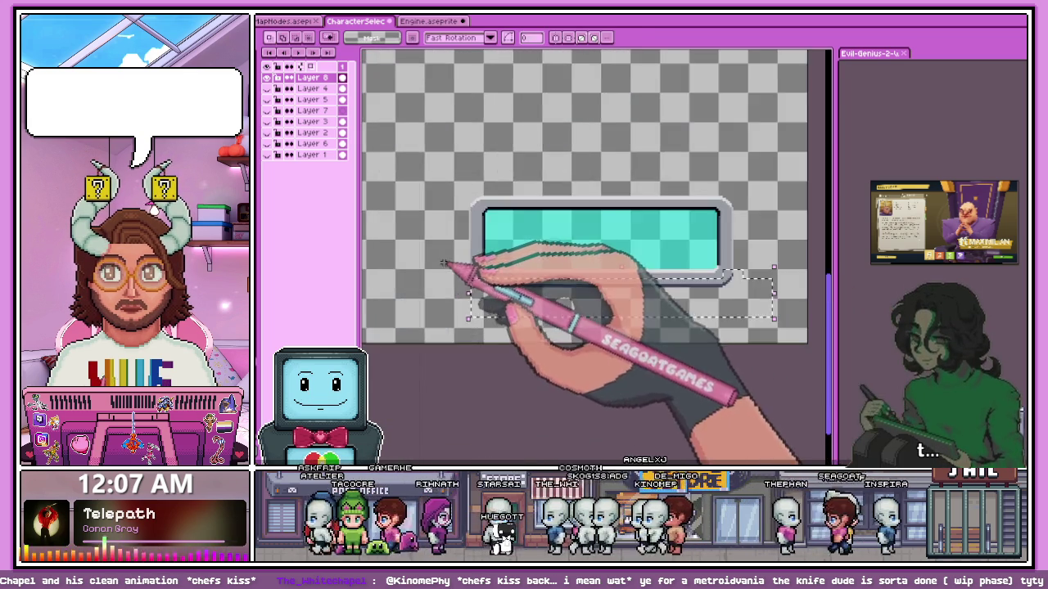
{"action": "scroll", "coordinate": [483, 278], "scroll_direction": "up", "scroll_amount": 2}
{"action": "scroll", "coordinate": [454, 246], "scroll_direction": "up", "scroll_amount": 1}
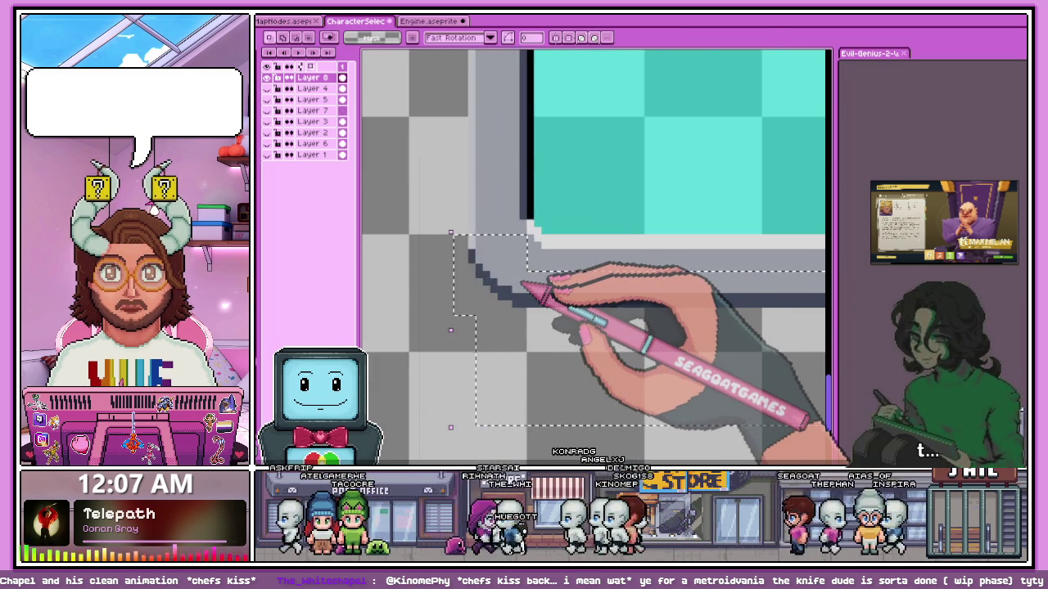
{"action": "key", "text": "Up"}
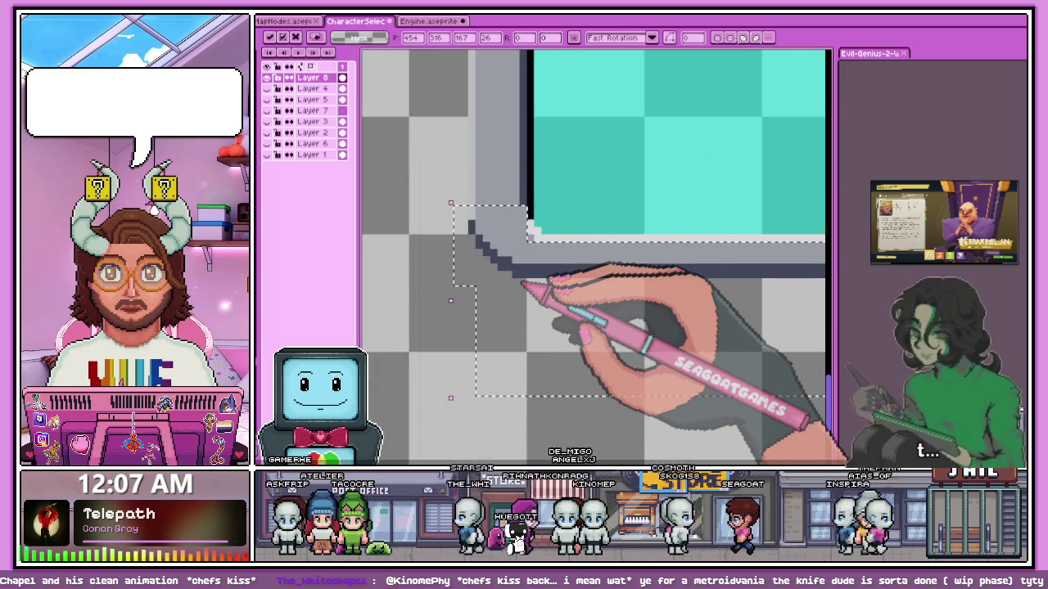
{"action": "scroll", "coordinate": [524, 282], "scroll_direction": "down", "scroll_amount": 1}
{"action": "scroll", "coordinate": [534, 221], "scroll_direction": "down", "scroll_amount": 2}
{"action": "scroll", "coordinate": [538, 303], "scroll_direction": "down", "scroll_amount": 1}
{"action": "key", "text": "ctrl+d"}
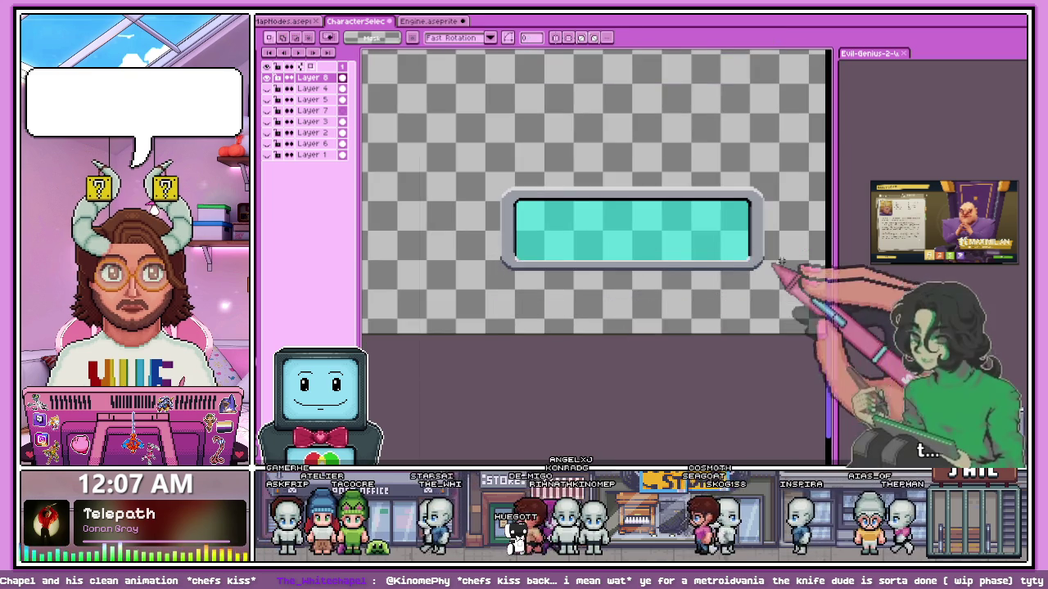
Delete the stray black outline above the teal bar.
{"action": "scroll", "coordinate": [781, 263], "scroll_direction": "up", "scroll_amount": 2}
{"action": "scroll", "coordinate": [683, 269], "scroll_direction": "down", "scroll_amount": 1}
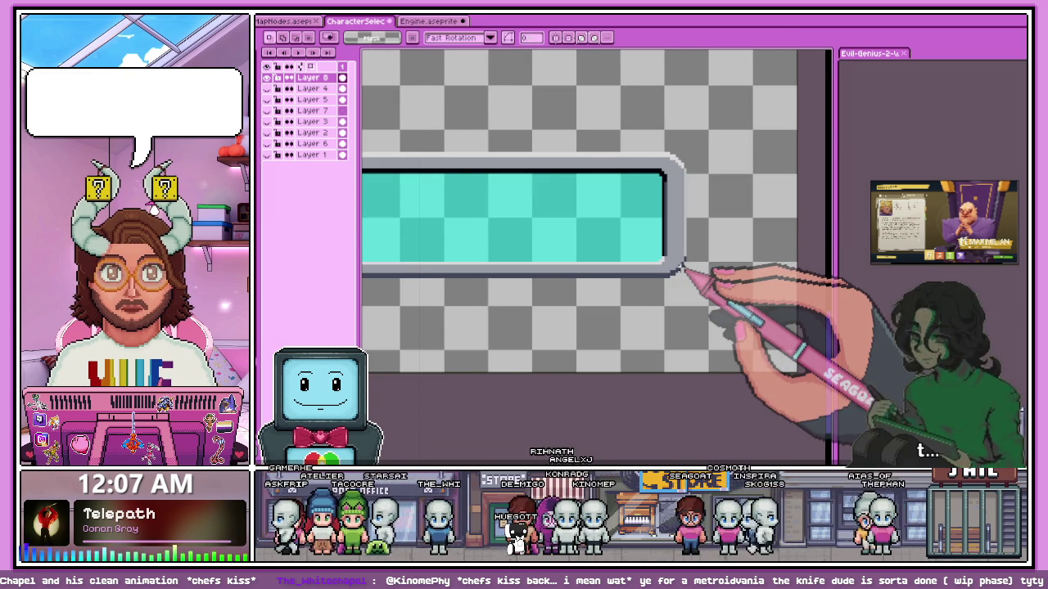
{"action": "scroll", "coordinate": [524, 229], "scroll_direction": "down", "scroll_amount": 2}
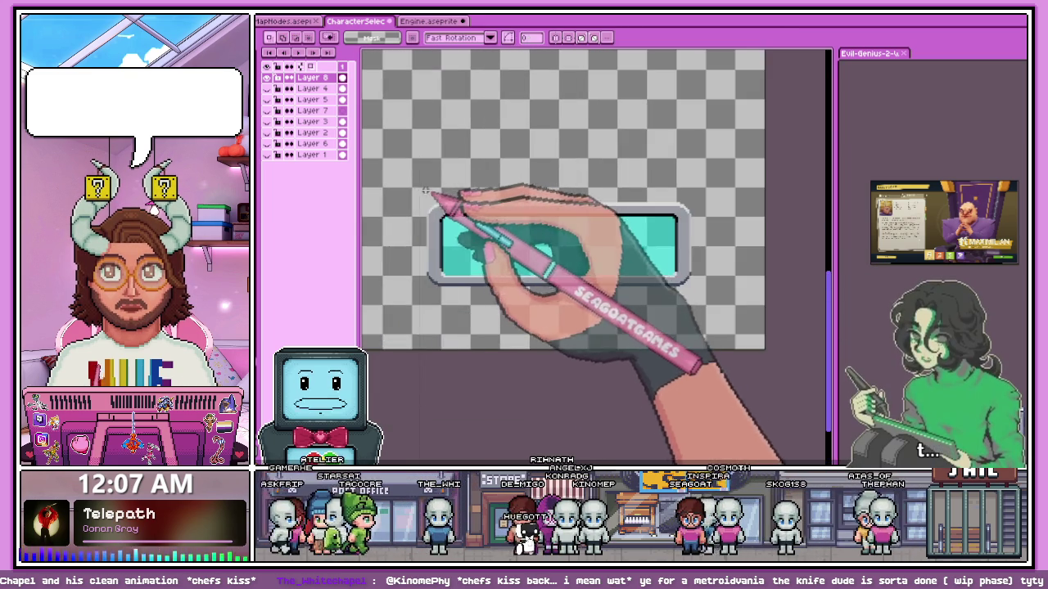
{"action": "scroll", "coordinate": [673, 222], "scroll_direction": "up", "scroll_amount": 1}
{"action": "scroll", "coordinate": [721, 226], "scroll_direction": "up", "scroll_amount": 1}
{"action": "scroll", "coordinate": [720, 234], "scroll_direction": "up", "scroll_amount": 1}
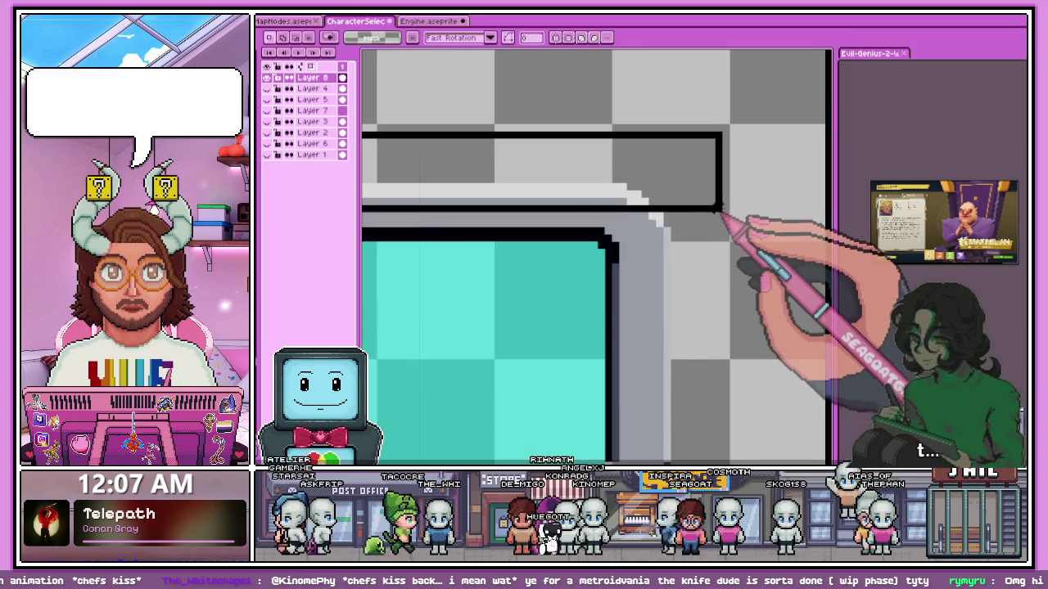
{"action": "key", "text": "Delete"}
Switch to the Pencil tool for single-pixel drawing.
{"action": "scroll", "coordinate": [696, 221], "scroll_direction": "down", "scroll_amount": 2}
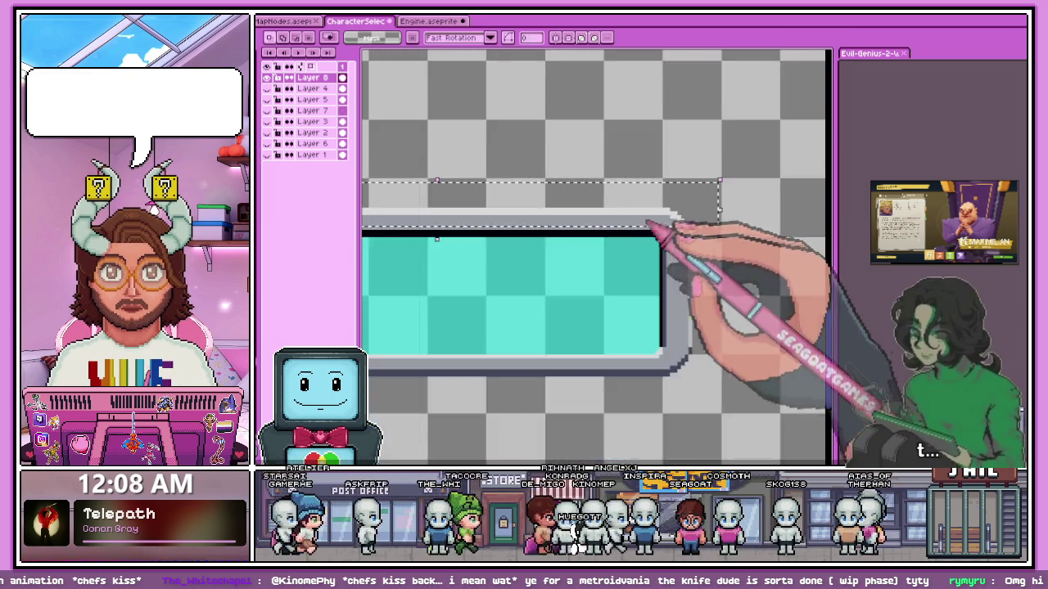
{"action": "scroll", "coordinate": [556, 241], "scroll_direction": "up", "scroll_amount": 1}
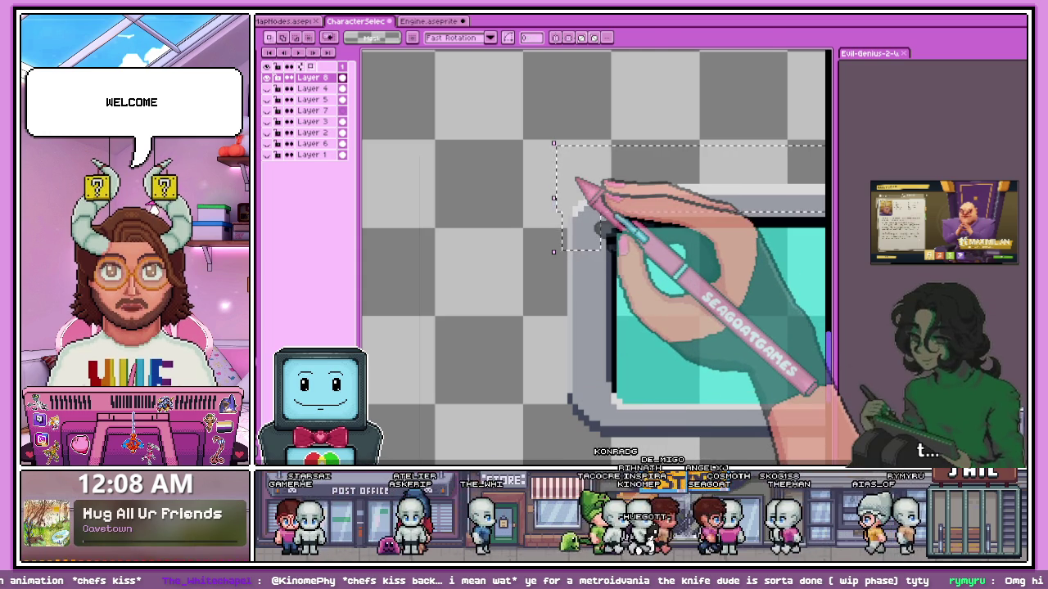
{"action": "scroll", "coordinate": [456, 206], "scroll_direction": "down", "scroll_amount": 1}
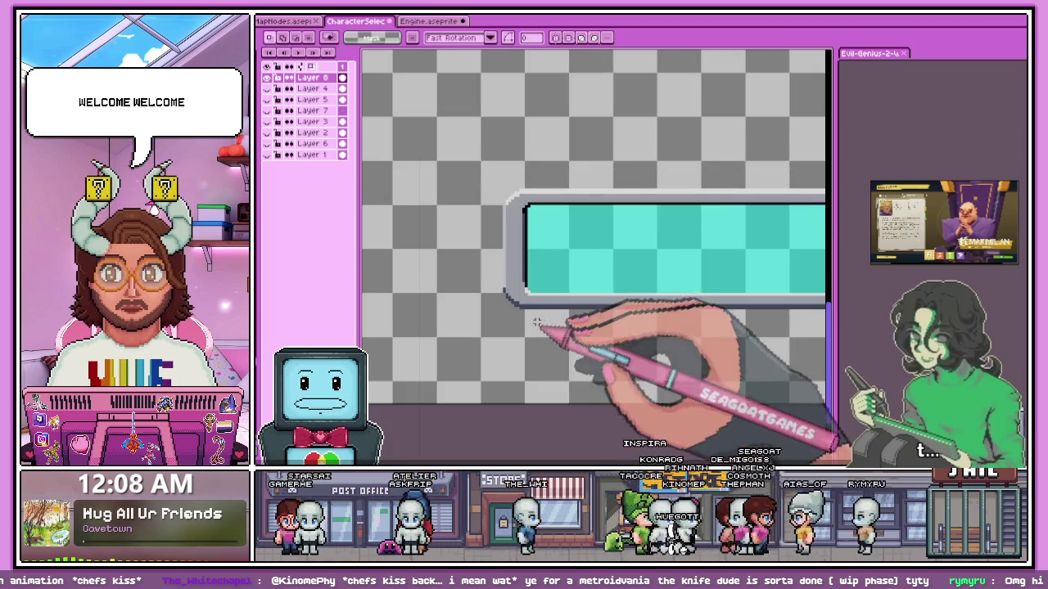
{"action": "scroll", "coordinate": [542, 187], "scroll_direction": "up", "scroll_amount": 1}
{"action": "scroll", "coordinate": [519, 234], "scroll_direction": "up", "scroll_amount": 1}
{"action": "scroll", "coordinate": [477, 204], "scroll_direction": "up", "scroll_amount": 1}
{"action": "key", "text": "b"}
{"action": "scroll", "coordinate": [484, 214], "scroll_direction": "down", "scroll_amount": 1}
{"action": "scroll", "coordinate": [444, 218], "scroll_direction": "up", "scroll_amount": 1}
{"action": "scroll", "coordinate": [468, 215], "scroll_direction": "down", "scroll_amount": 1}
{"action": "scroll", "coordinate": [456, 222], "scroll_direction": "down", "scroll_amount": 1}
{"action": "scroll", "coordinate": [604, 234], "scroll_direction": "down", "scroll_amount": 1}
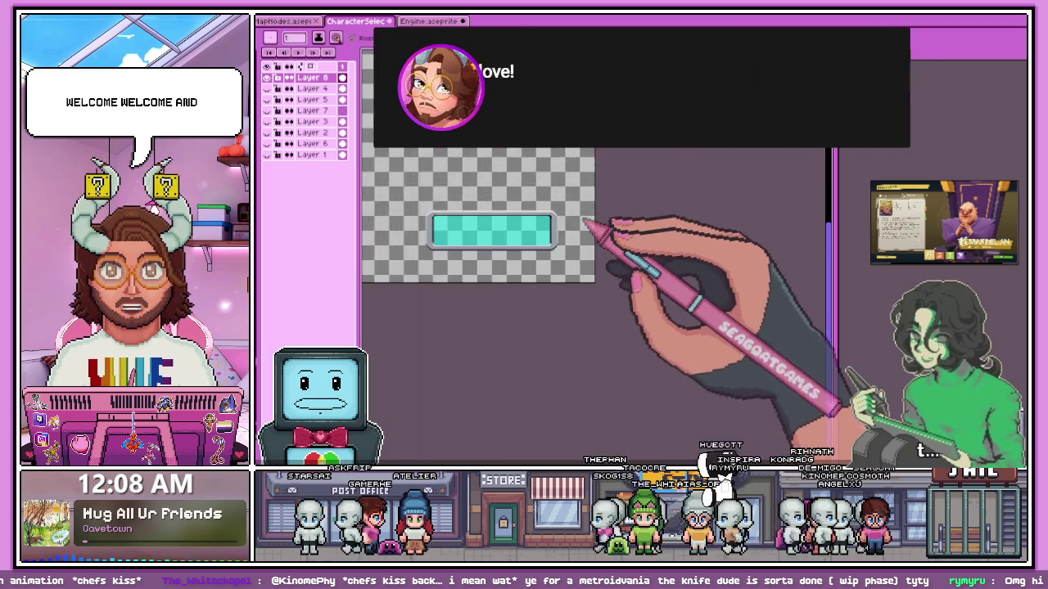
{"action": "scroll", "coordinate": [562, 227], "scroll_direction": "up", "scroll_amount": 2}
{"action": "scroll", "coordinate": [542, 231], "scroll_direction": "up", "scroll_amount": 1}
{"action": "scroll", "coordinate": [589, 215], "scroll_direction": "down", "scroll_amount": 3}
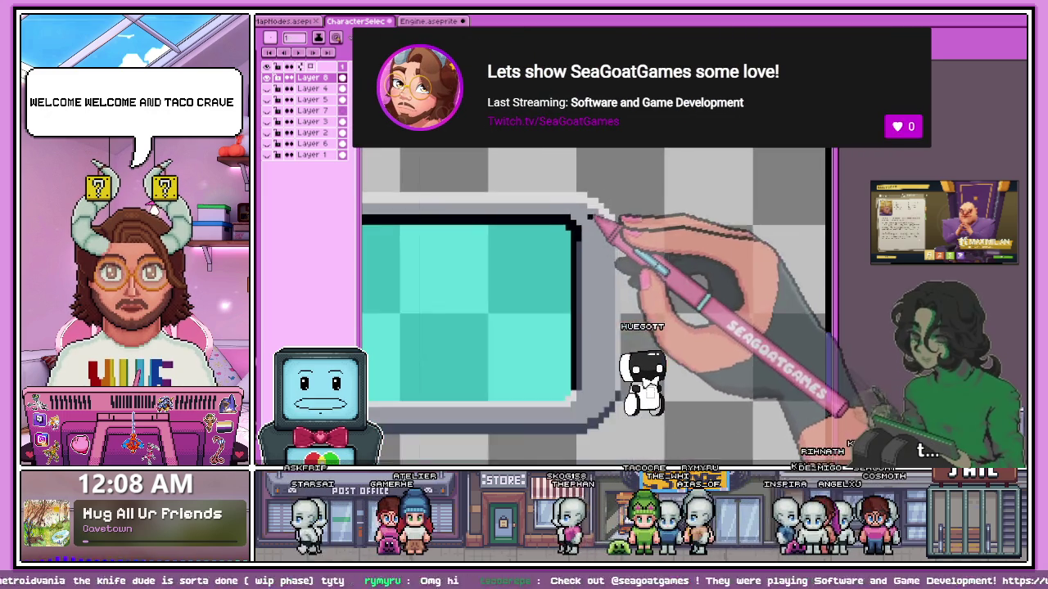
{"action": "scroll", "coordinate": [585, 234], "scroll_direction": "down", "scroll_amount": 1}
{"action": "scroll", "coordinate": [570, 245], "scroll_direction": "down", "scroll_amount": 1}
{"action": "scroll", "coordinate": [463, 234], "scroll_direction": "up", "scroll_amount": 2}
{"action": "scroll", "coordinate": [461, 234], "scroll_direction": "up", "scroll_amount": 1}
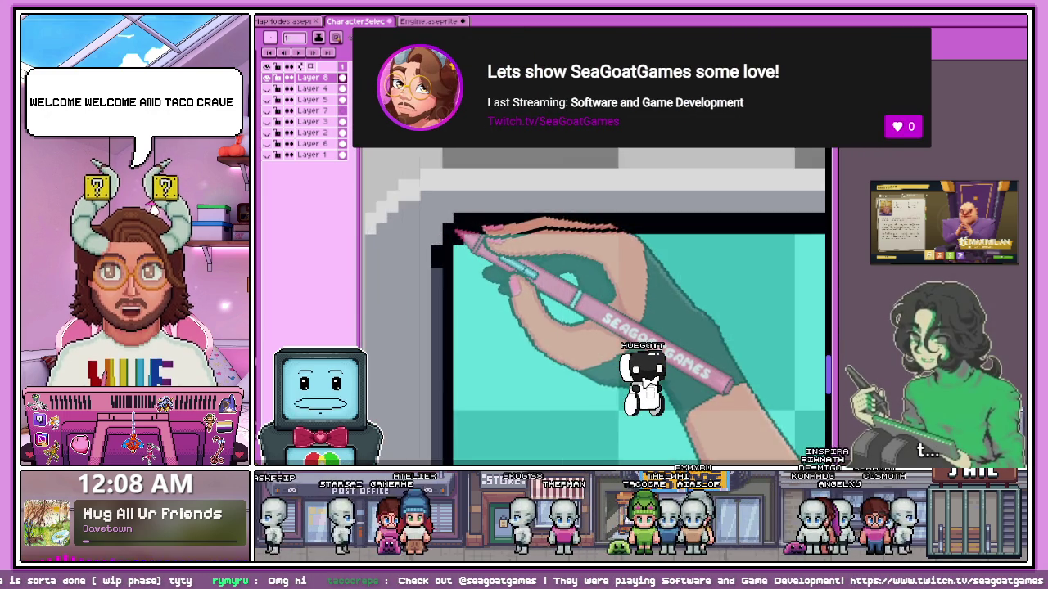
{"action": "scroll", "coordinate": [463, 228], "scroll_direction": "down", "scroll_amount": 1}
{"action": "scroll", "coordinate": [455, 233], "scroll_direction": "up", "scroll_amount": 1}
{"action": "scroll", "coordinate": [446, 212], "scroll_direction": "down", "scroll_amount": 2}
{"action": "scroll", "coordinate": [542, 250], "scroll_direction": "down", "scroll_amount": 1}
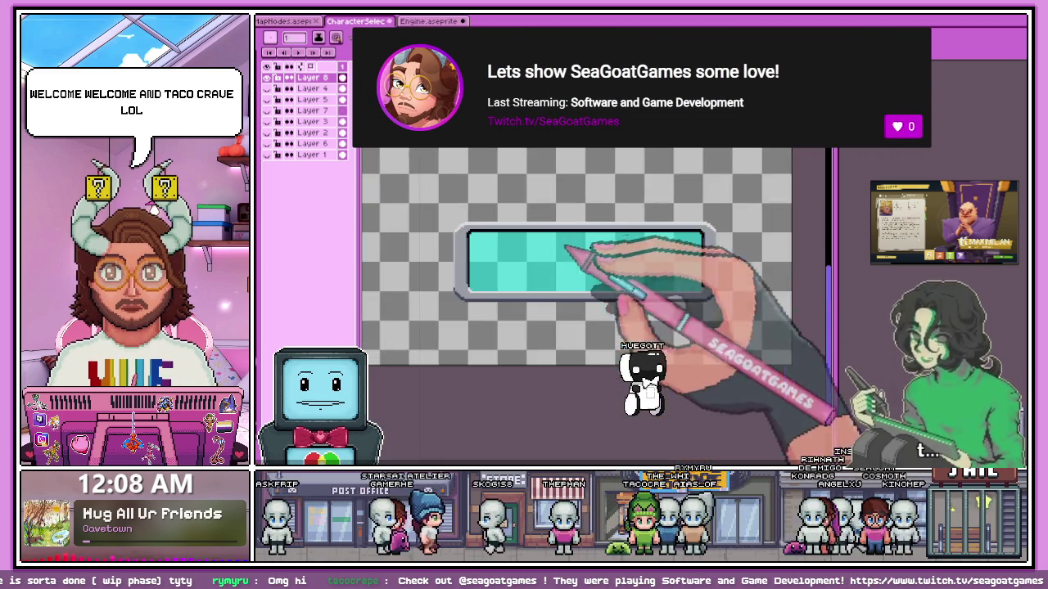
{"action": "scroll", "coordinate": [720, 237], "scroll_direction": "up", "scroll_amount": 2}
{"action": "scroll", "coordinate": [686, 214], "scroll_direction": "down", "scroll_amount": 2}
{"action": "scroll", "coordinate": [404, 234], "scroll_direction": "down", "scroll_amount": 1}
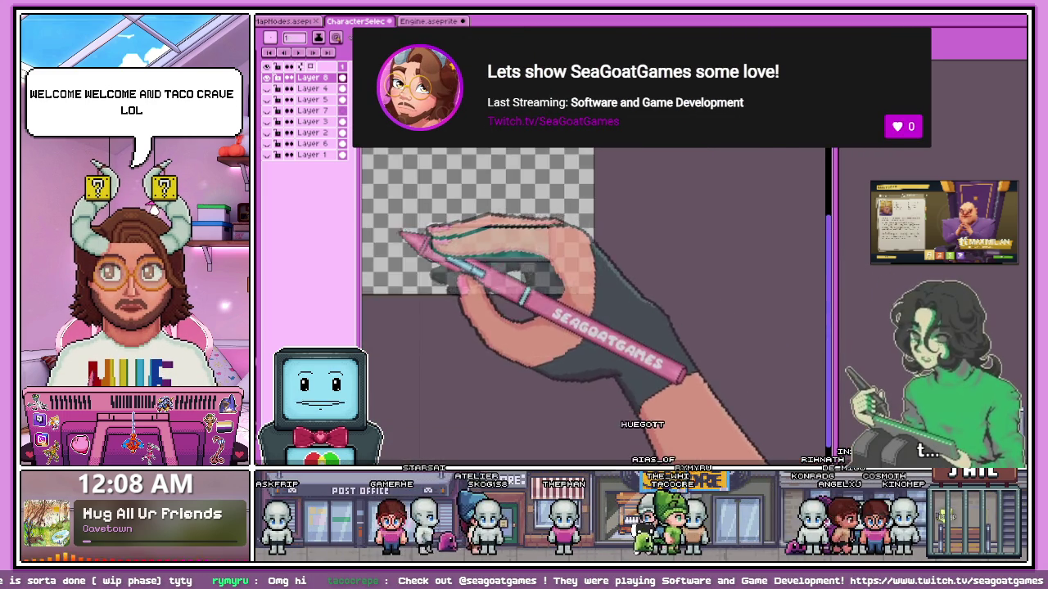
{"action": "scroll", "coordinate": [467, 234], "scroll_direction": "up", "scroll_amount": 1}
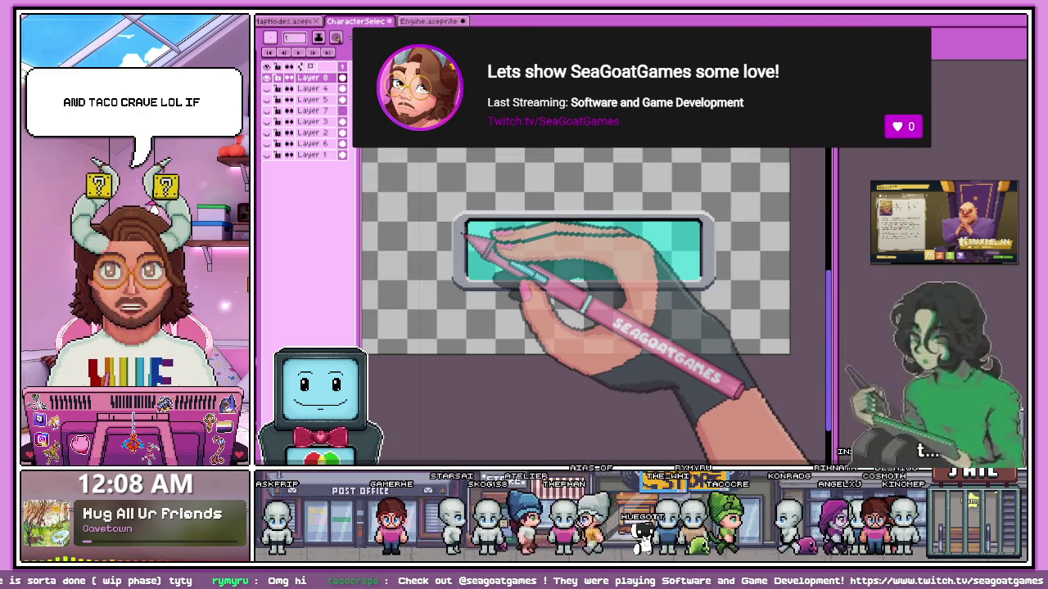
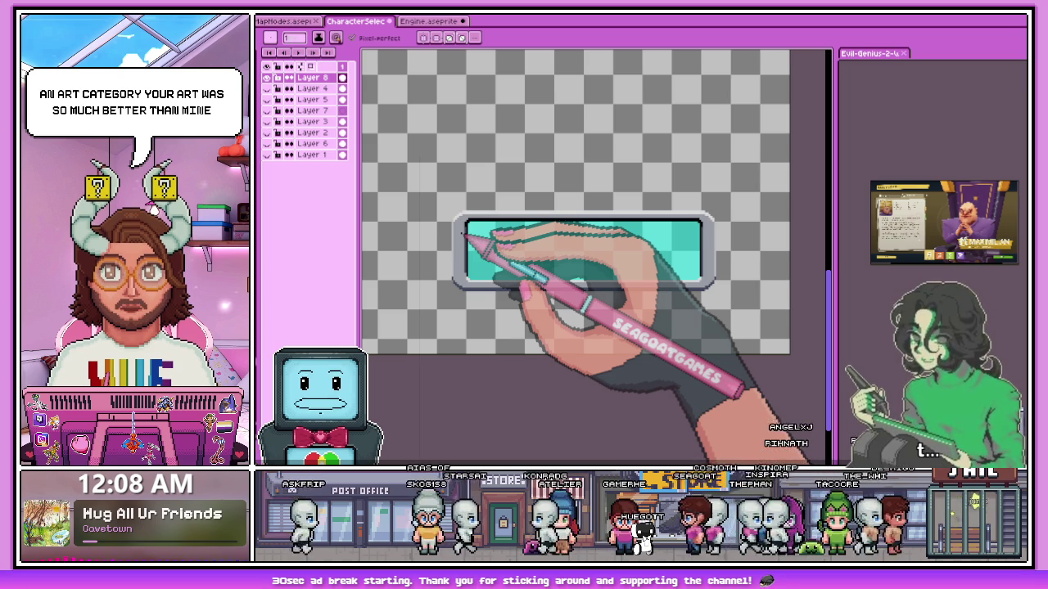
Clear the existing selection and zoom in on the panel's left bezel.
{"action": "scroll", "coordinate": [445, 245], "scroll_direction": "up", "scroll_amount": 3}
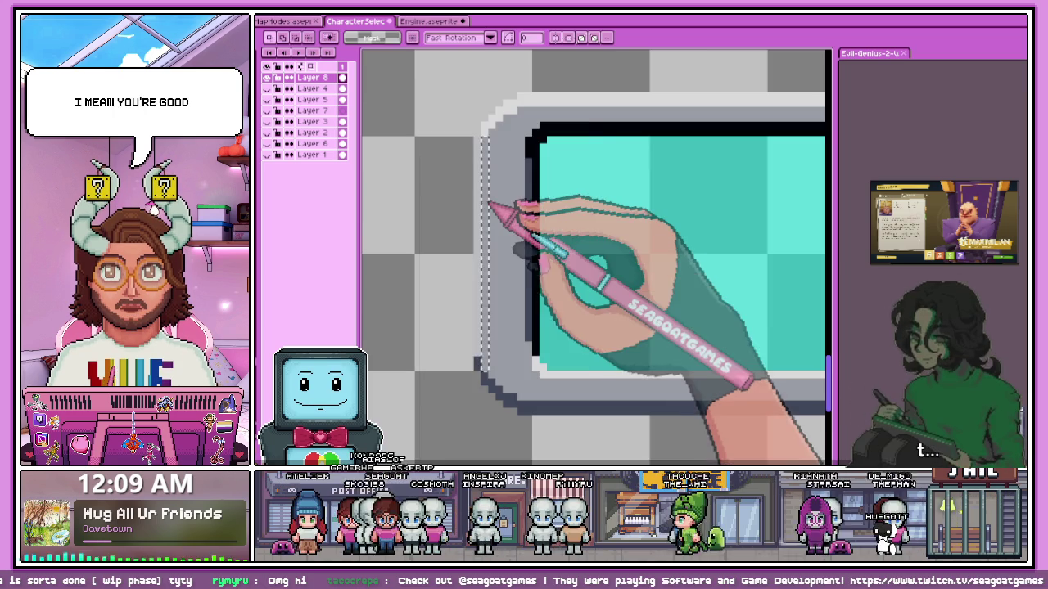
{"action": "left_click", "coordinate": [443, 187]}
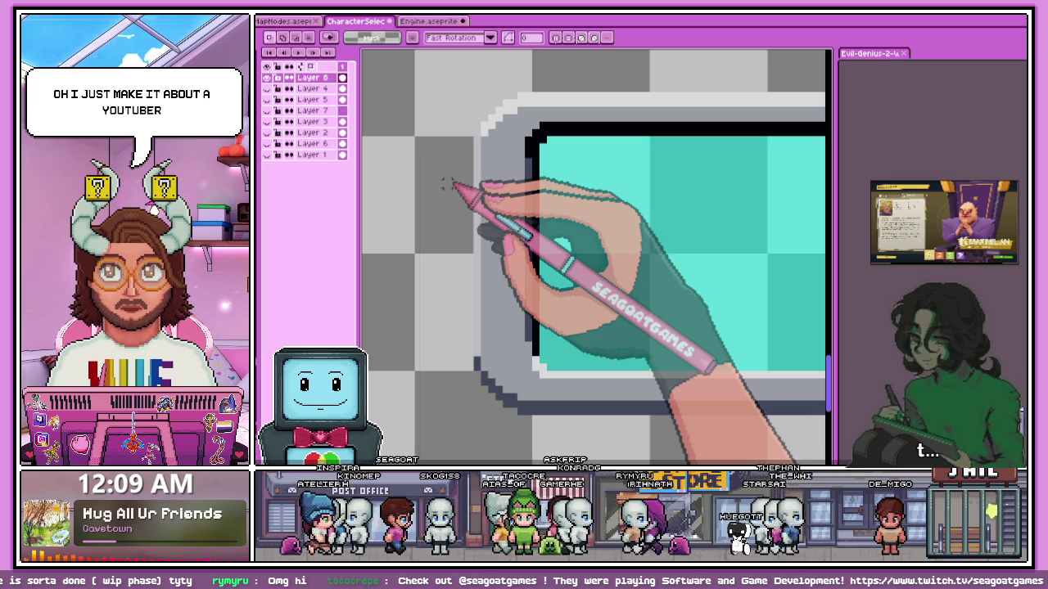
{"action": "scroll", "coordinate": [450, 196], "scroll_direction": "down", "scroll_amount": 2}
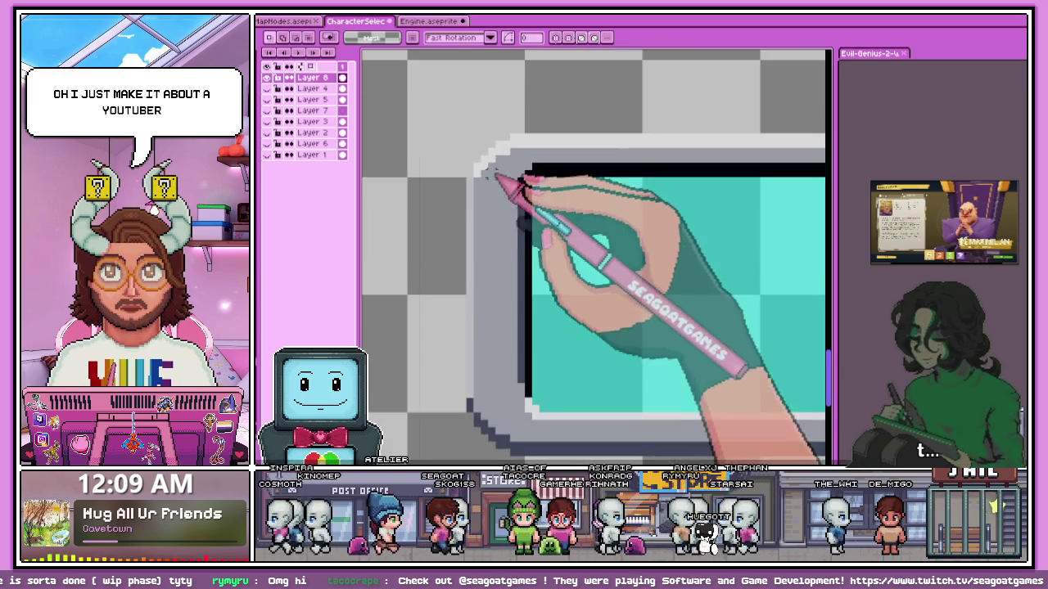
{"action": "scroll", "coordinate": [470, 293], "scroll_direction": "down", "scroll_amount": 3}
{"action": "scroll", "coordinate": [515, 286], "scroll_direction": "up", "scroll_amount": 2}
{"action": "scroll", "coordinate": [622, 320], "scroll_direction": "down", "scroll_amount": 1}
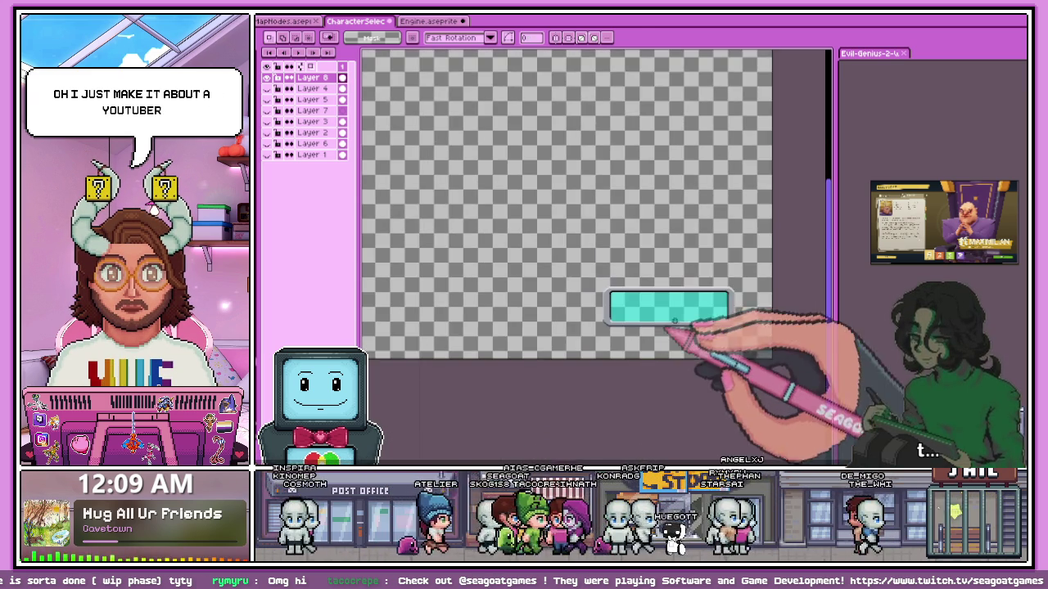
{"action": "scroll", "coordinate": [680, 311], "scroll_direction": "up", "scroll_amount": 1}
{"action": "scroll", "coordinate": [573, 327], "scroll_direction": "up", "scroll_amount": 1}
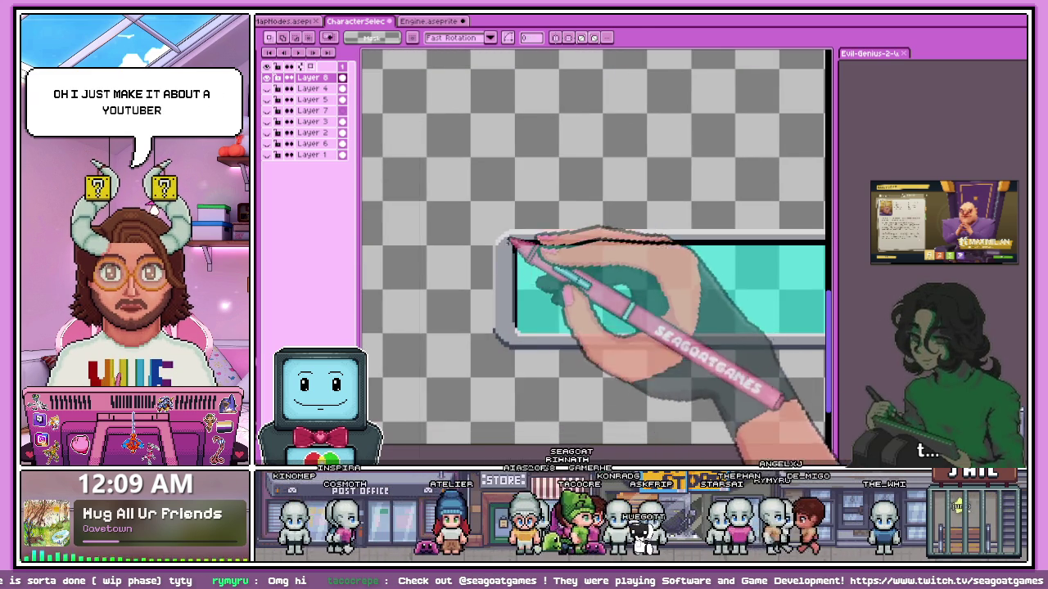
{"action": "scroll", "coordinate": [491, 237], "scroll_direction": "up", "scroll_amount": 2}
{"action": "scroll", "coordinate": [486, 240], "scroll_direction": "up", "scroll_amount": 1}
Mark out a one-pixel-wide column down the grey frame's left outer edge.
{"action": "key", "text": "b"}
{"action": "scroll", "coordinate": [480, 175], "scroll_direction": "up", "scroll_amount": 1}
{"action": "scroll", "coordinate": [491, 205], "scroll_direction": "up", "scroll_amount": 1}
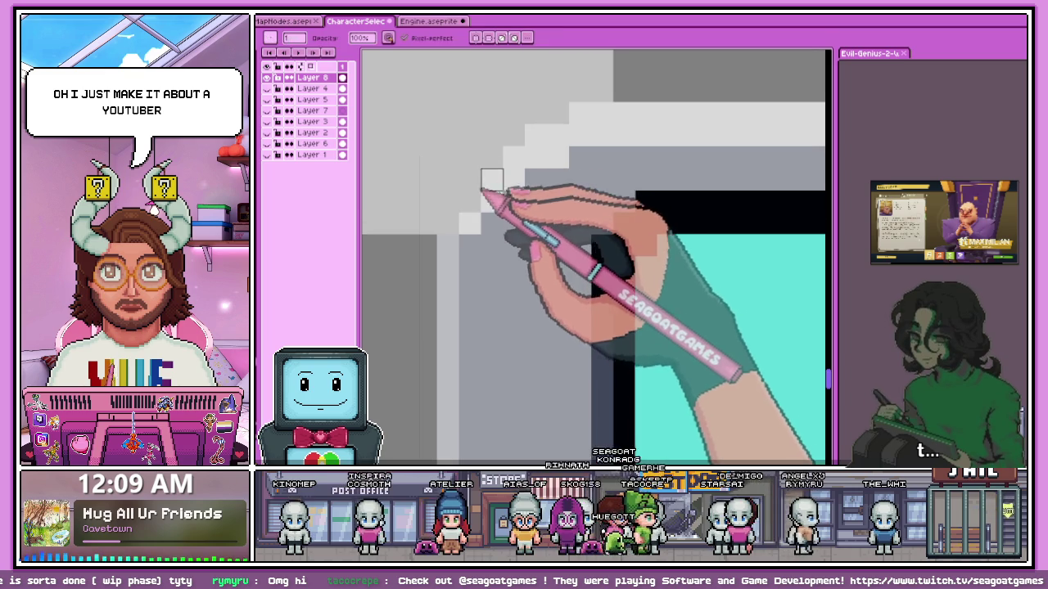
{"action": "scroll", "coordinate": [519, 210], "scroll_direction": "down", "scroll_amount": 1}
{"action": "scroll", "coordinate": [603, 363], "scroll_direction": "down", "scroll_amount": 1}
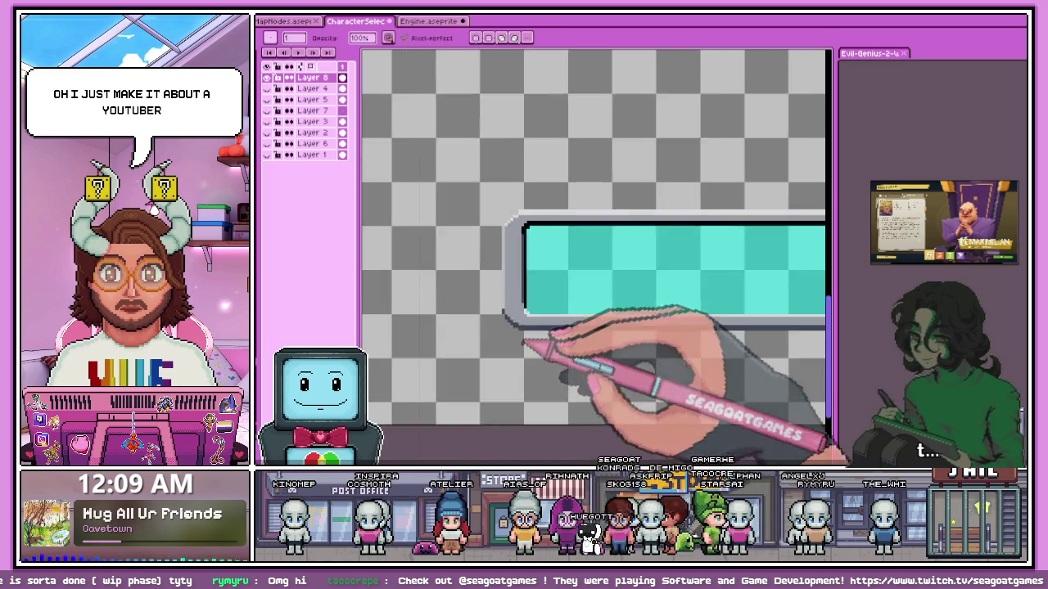
{"action": "scroll", "coordinate": [481, 283], "scroll_direction": "up", "scroll_amount": 3}
{"action": "scroll", "coordinate": [480, 282], "scroll_direction": "up", "scroll_amount": 1}
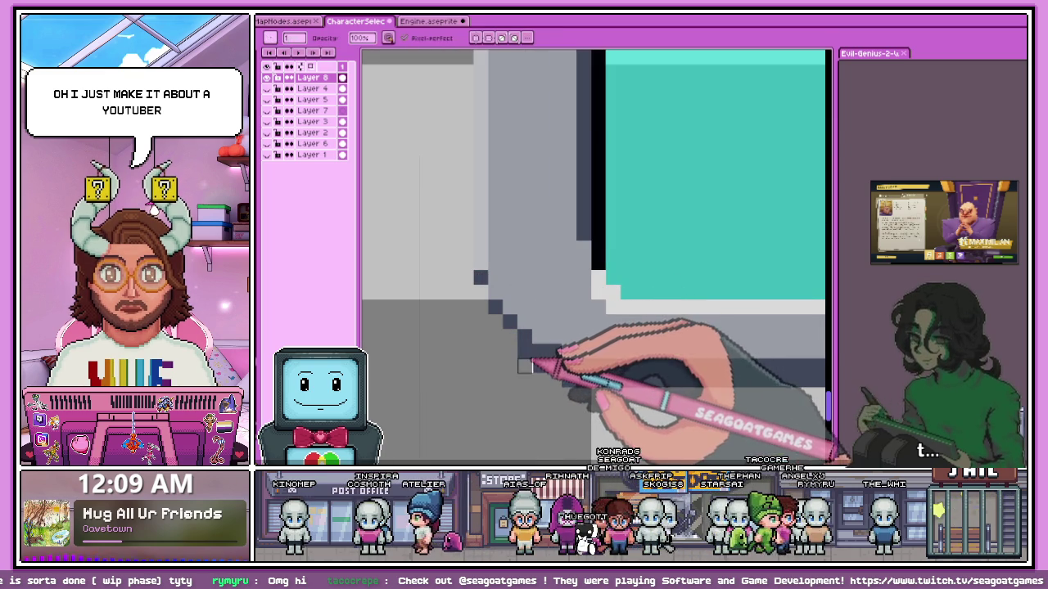
{"action": "scroll", "coordinate": [528, 360], "scroll_direction": "down", "scroll_amount": 3}
{"action": "scroll", "coordinate": [540, 342], "scroll_direction": "down", "scroll_amount": 1}
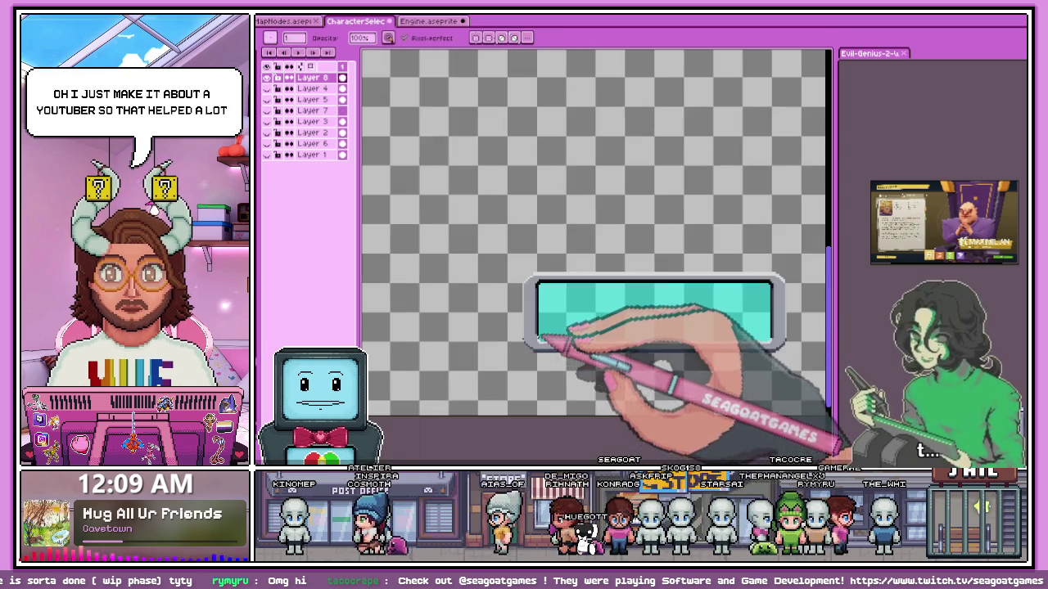
{"action": "scroll", "coordinate": [540, 342], "scroll_direction": "up", "scroll_amount": 1}
{"action": "scroll", "coordinate": [662, 304], "scroll_direction": "down", "scroll_amount": 2}
{"action": "scroll", "coordinate": [620, 327], "scroll_direction": "up", "scroll_amount": 3}
{"action": "scroll", "coordinate": [506, 363], "scroll_direction": "up", "scroll_amount": 2}
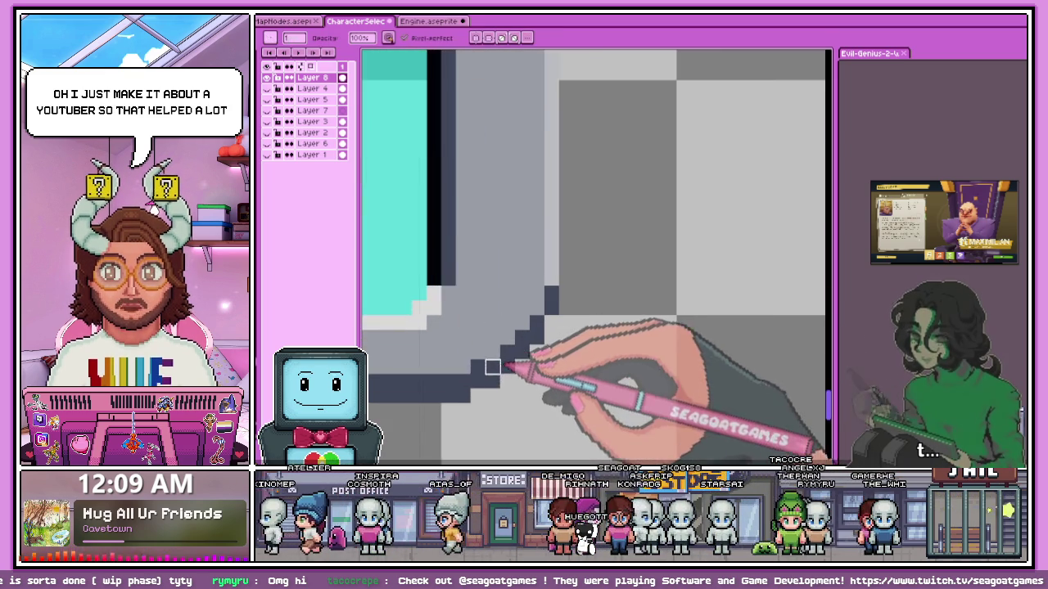
{"action": "scroll", "coordinate": [503, 360], "scroll_direction": "up", "scroll_amount": 1}
{"action": "scroll", "coordinate": [573, 311], "scroll_direction": "down", "scroll_amount": 2}
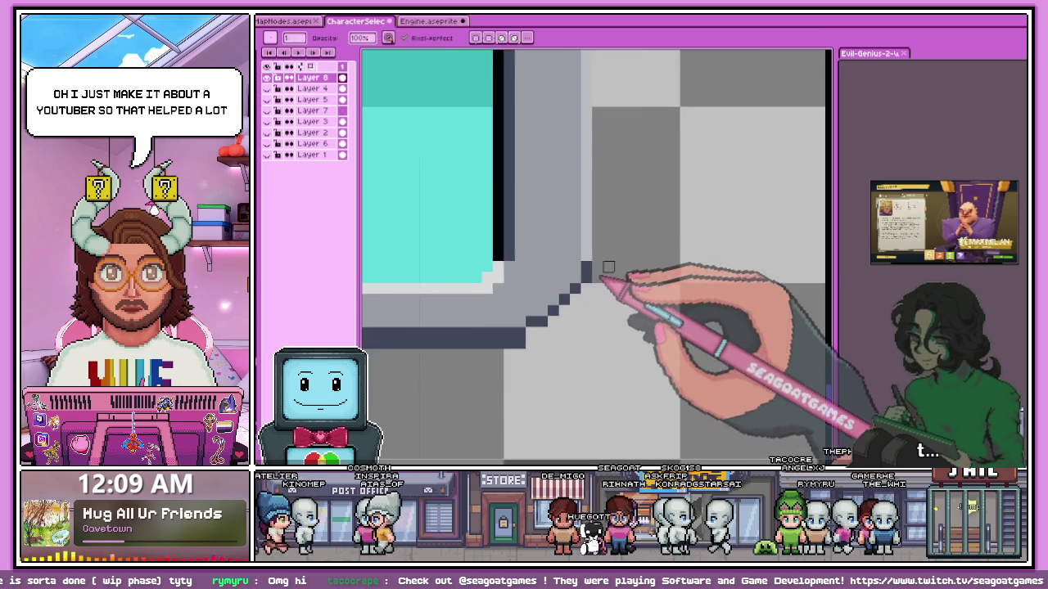
{"action": "scroll", "coordinate": [602, 297], "scroll_direction": "down", "scroll_amount": 1}
{"action": "scroll", "coordinate": [603, 282], "scroll_direction": "down", "scroll_amount": 1}
{"action": "scroll", "coordinate": [532, 245], "scroll_direction": "down", "scroll_amount": 1}
{"action": "scroll", "coordinate": [473, 210], "scroll_direction": "down", "scroll_amount": 1}
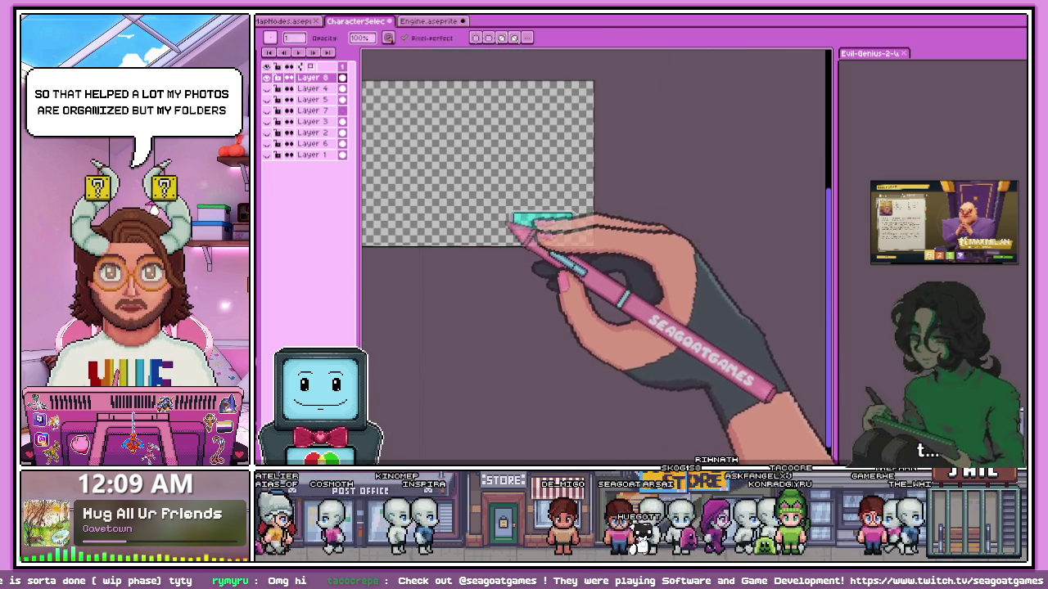
{"action": "scroll", "coordinate": [515, 221], "scroll_direction": "up", "scroll_amount": 5}
{"action": "scroll", "coordinate": [447, 199], "scroll_direction": "up", "scroll_amount": 1}
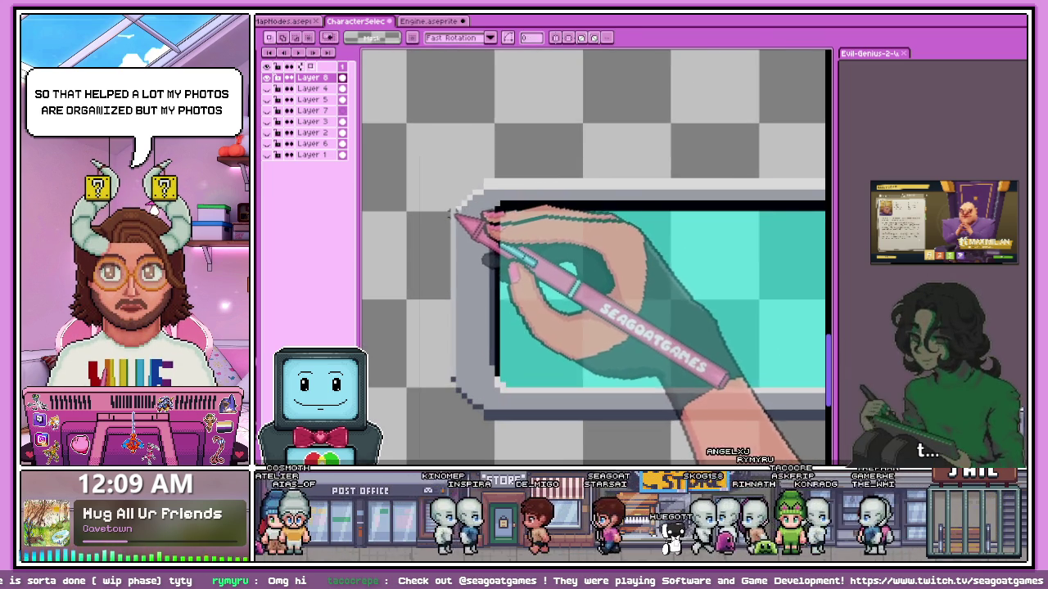
{"action": "scroll", "coordinate": [447, 197], "scroll_direction": "down", "scroll_amount": 2}
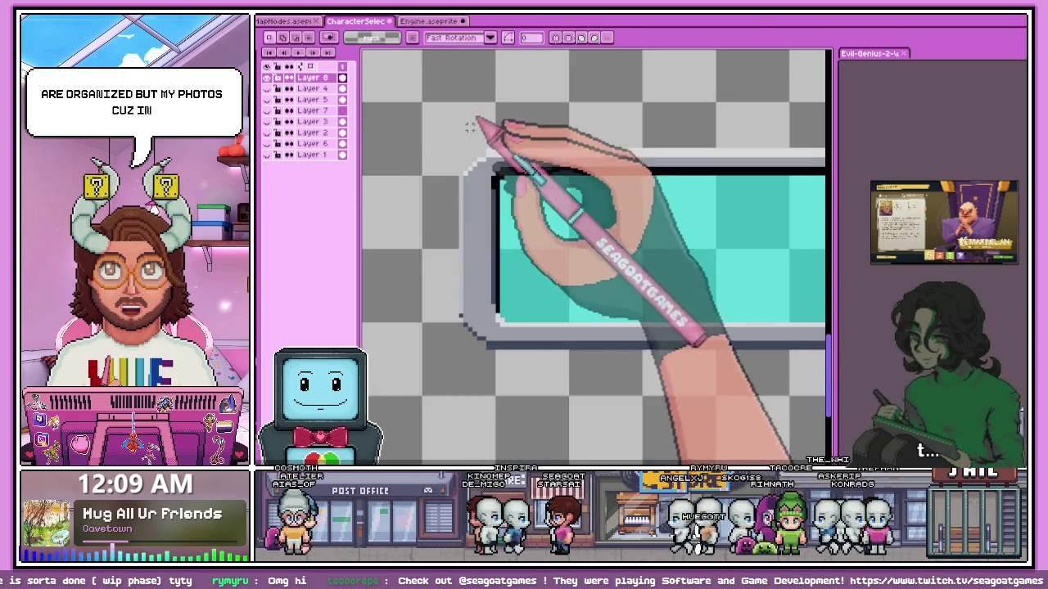
{"action": "scroll", "coordinate": [459, 288], "scroll_direction": "up", "scroll_amount": 2}
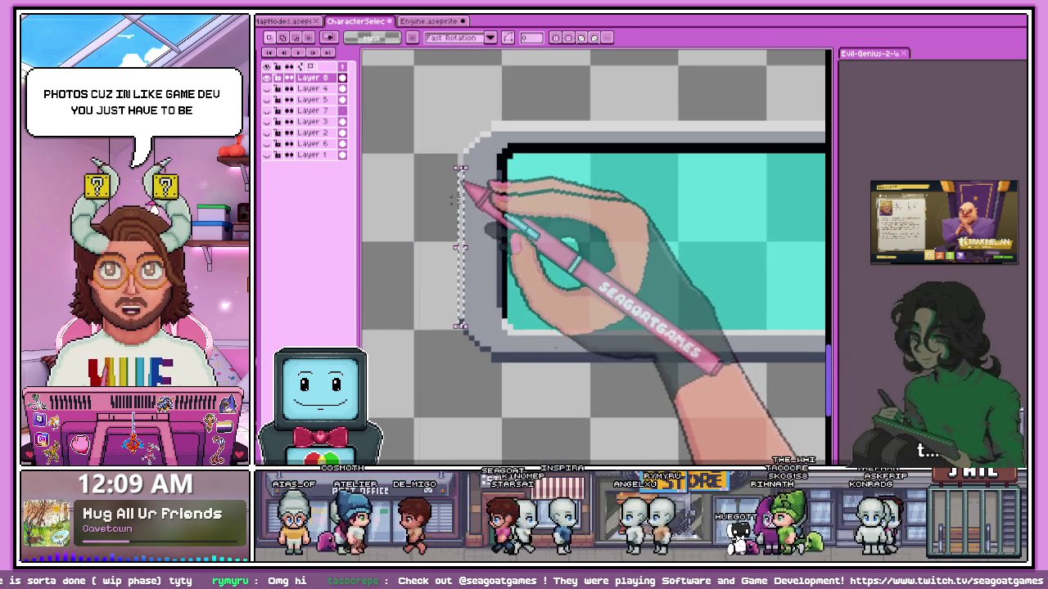
{"action": "scroll", "coordinate": [469, 174], "scroll_direction": "up", "scroll_amount": 1}
{"action": "scroll", "coordinate": [469, 173], "scroll_direction": "up", "scroll_amount": 1}
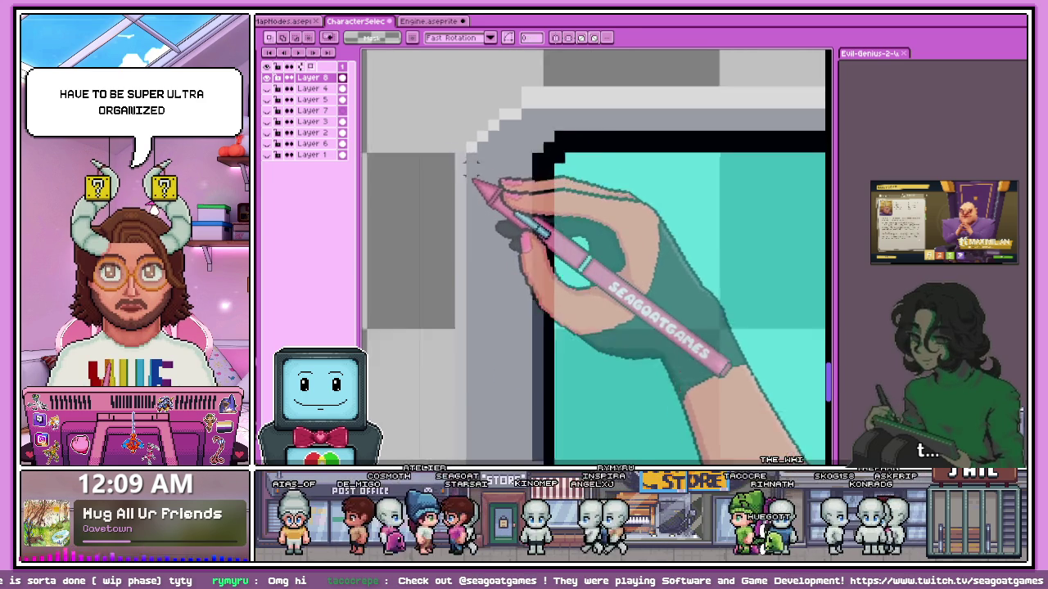
{"action": "scroll", "coordinate": [463, 170], "scroll_direction": "down", "scroll_amount": 1}
{"action": "left_click_drag", "start_coordinate": [504, 375], "coordinate": [497, 374]}
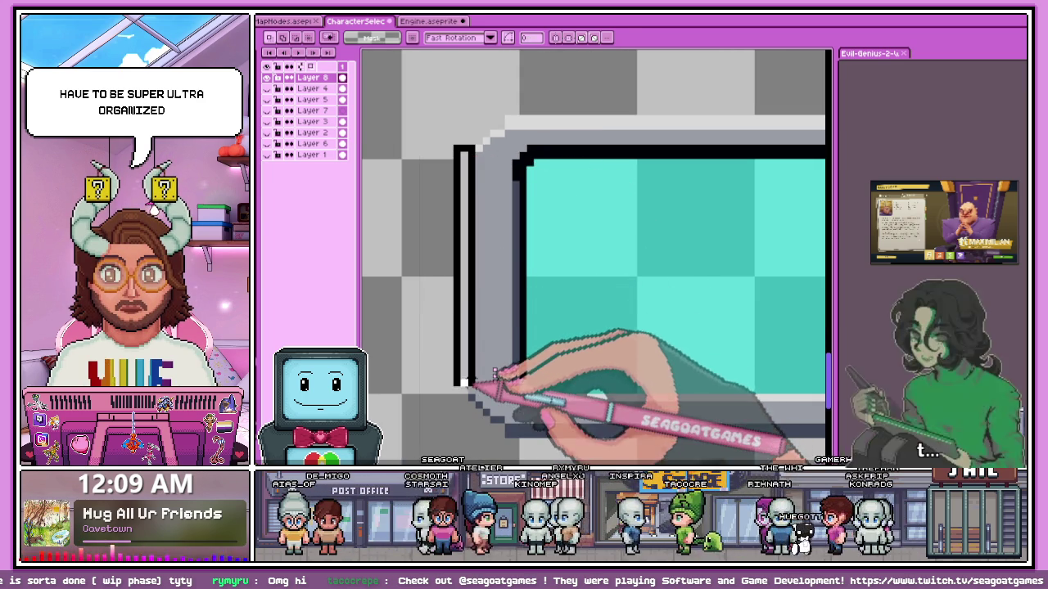
Nudge the selected left-edge column slightly right and drop the selection.
{"action": "left_click_drag", "start_coordinate": [468, 325], "coordinate": [476, 324]}
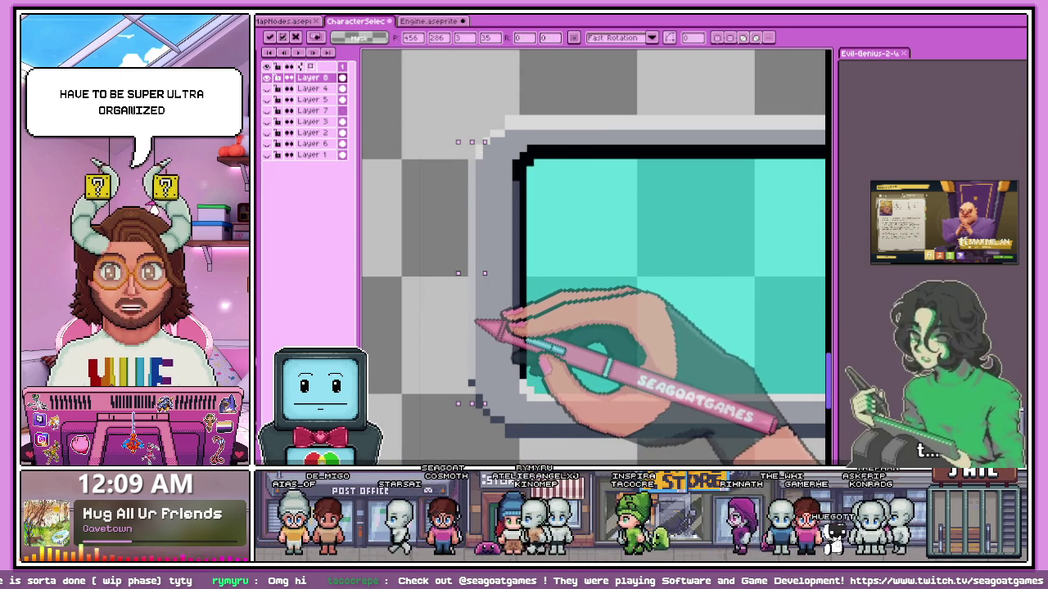
{"action": "scroll", "coordinate": [477, 323], "scroll_direction": "down", "scroll_amount": 2}
{"action": "scroll", "coordinate": [481, 219], "scroll_direction": "up", "scroll_amount": 2}
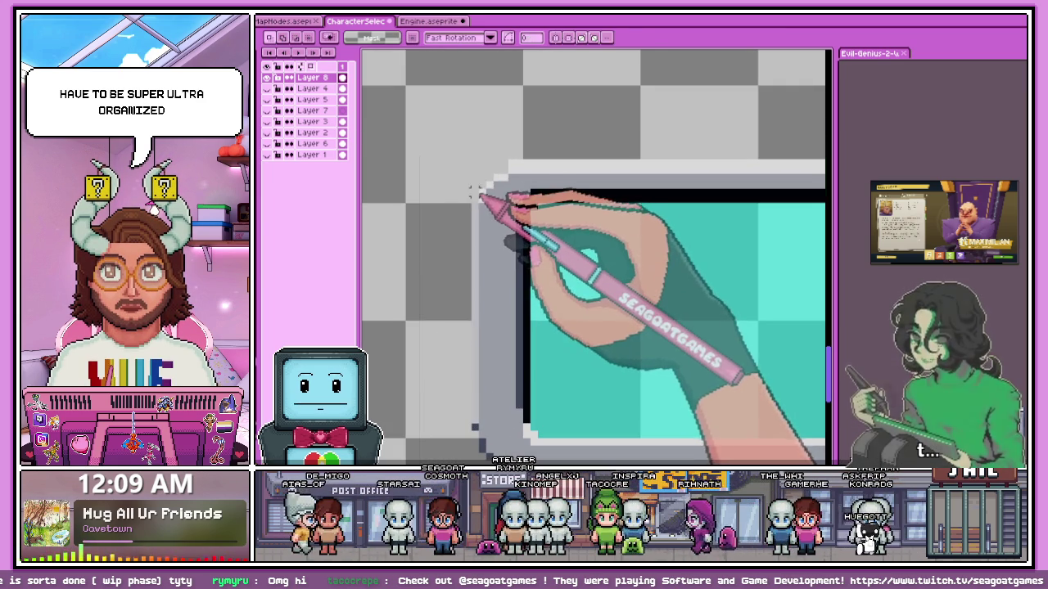
{"action": "scroll", "coordinate": [480, 184], "scroll_direction": "down", "scroll_amount": 2}
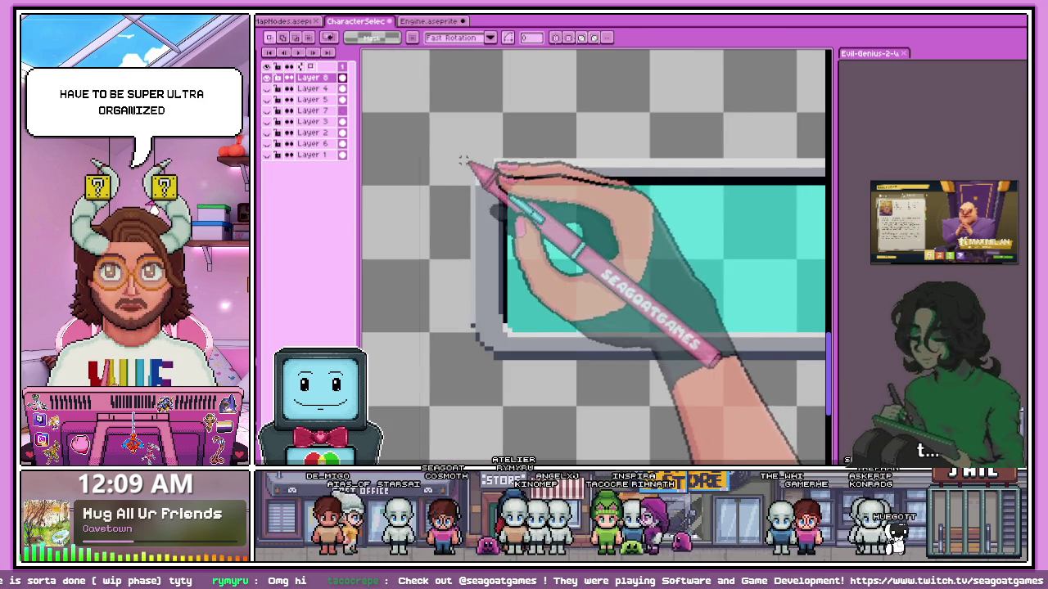
{"action": "scroll", "coordinate": [481, 343], "scroll_direction": "up", "scroll_amount": 2}
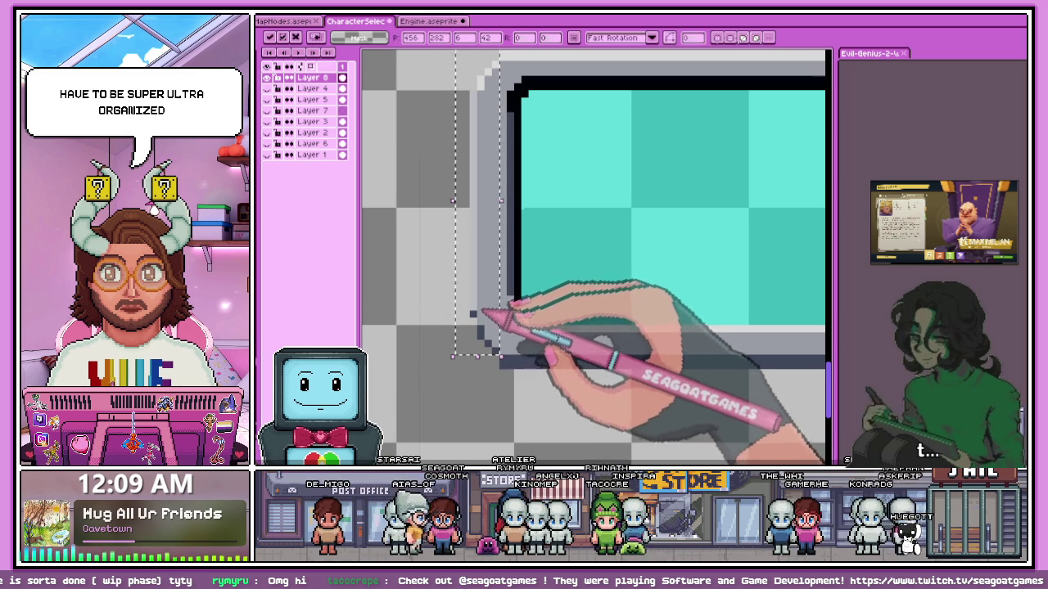
{"action": "scroll", "coordinate": [473, 314], "scroll_direction": "down", "scroll_amount": 4}
{"action": "key", "text": "ctrl+d"}
{"action": "scroll", "coordinate": [458, 287], "scroll_direction": "up", "scroll_amount": 1}
{"action": "scroll", "coordinate": [454, 274], "scroll_direction": "up", "scroll_amount": 2}
{"action": "scroll", "coordinate": [449, 266], "scroll_direction": "up", "scroll_amount": 1}
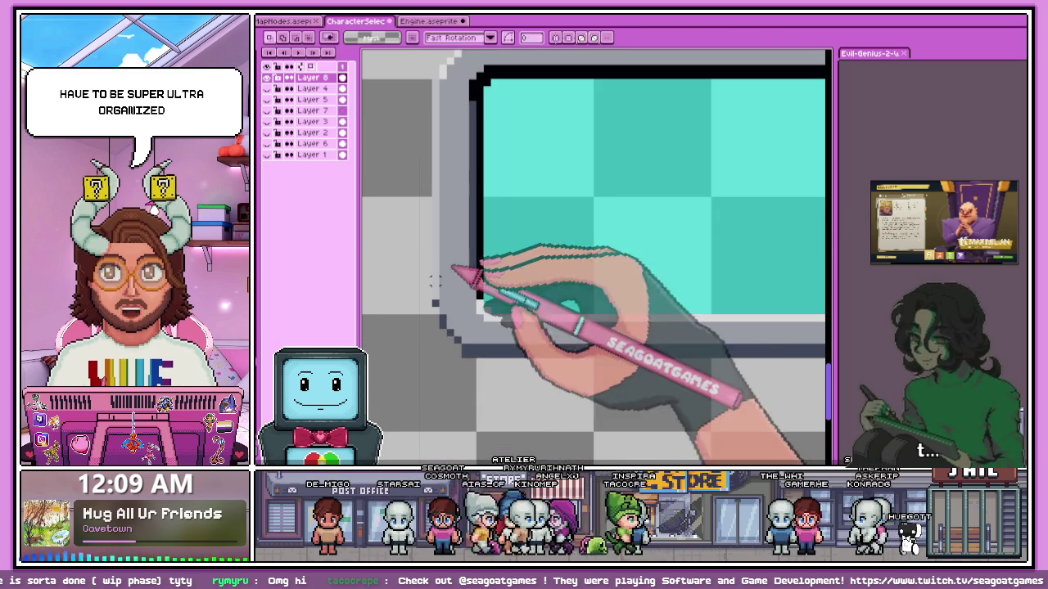
Draw a rectangular marquee box over the grey frame's right edge.
{"action": "key", "text": "b"}
{"action": "scroll", "coordinate": [465, 351], "scroll_direction": "up", "scroll_amount": 2}
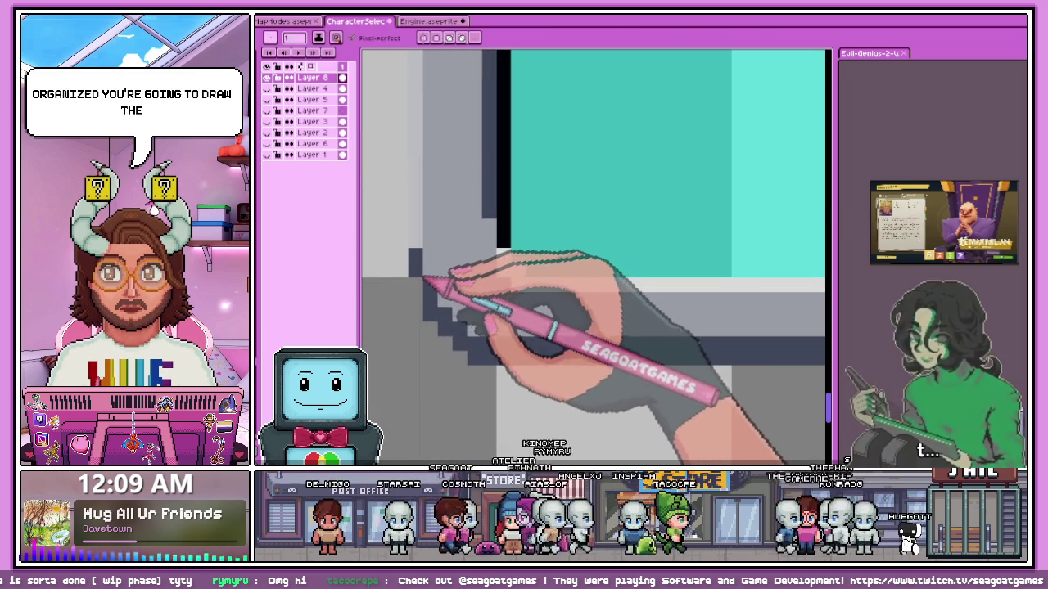
{"action": "scroll", "coordinate": [442, 344], "scroll_direction": "down", "scroll_amount": 2}
{"action": "scroll", "coordinate": [454, 346], "scroll_direction": "down", "scroll_amount": 1}
{"action": "scroll", "coordinate": [491, 340], "scroll_direction": "down", "scroll_amount": 1}
{"action": "scroll", "coordinate": [543, 339], "scroll_direction": "up", "scroll_amount": 3}
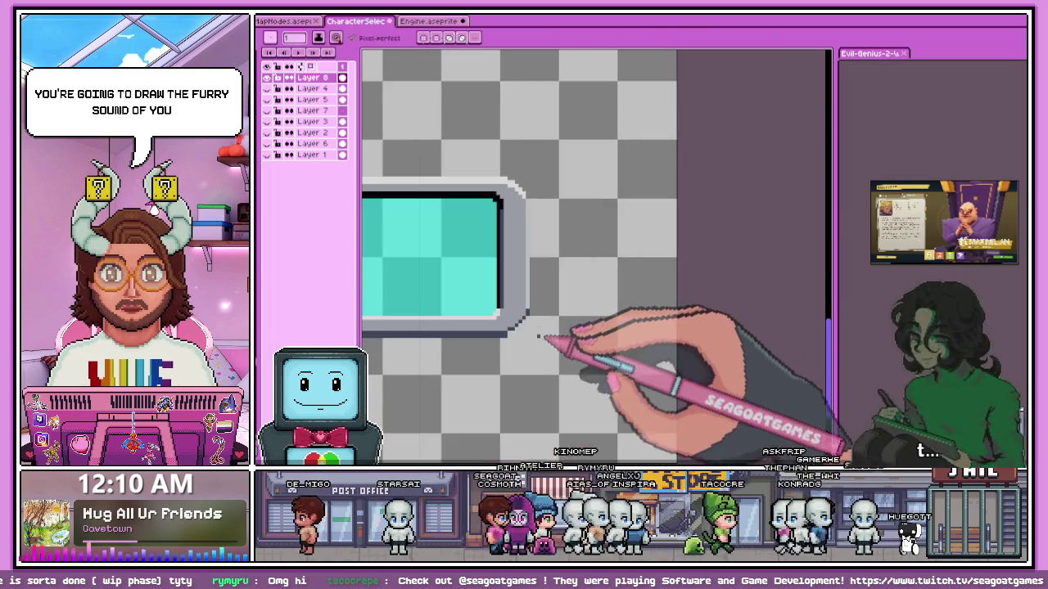
{"action": "scroll", "coordinate": [524, 294], "scroll_direction": "up", "scroll_amount": 1}
{"action": "scroll", "coordinate": [508, 305], "scroll_direction": "down", "scroll_amount": 1}
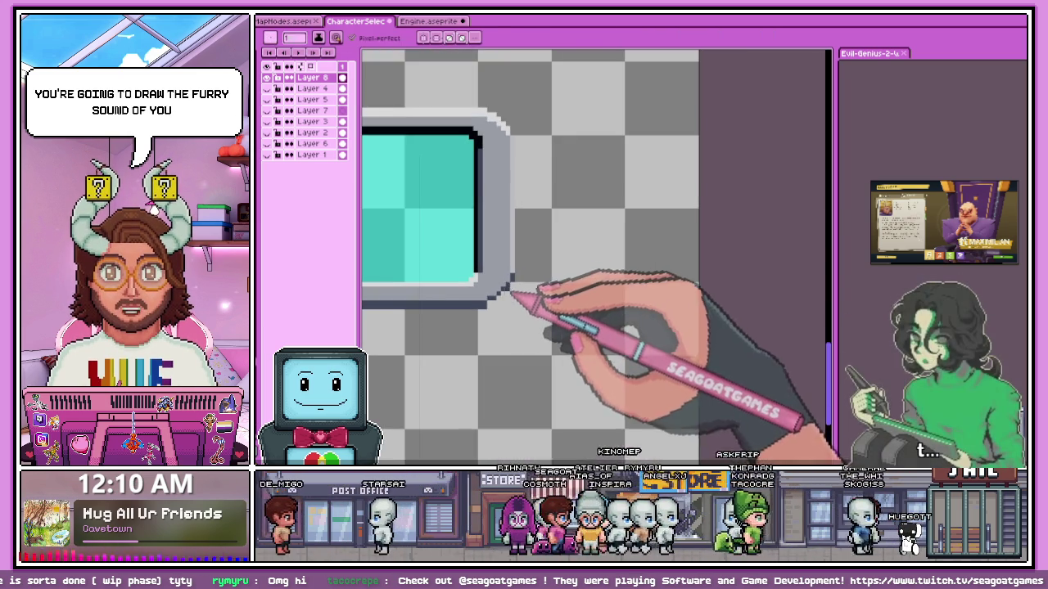
{"action": "key", "text": "m"}
{"action": "left_click_drag", "start_coordinate": [489, 301], "coordinate": [535, 102]}
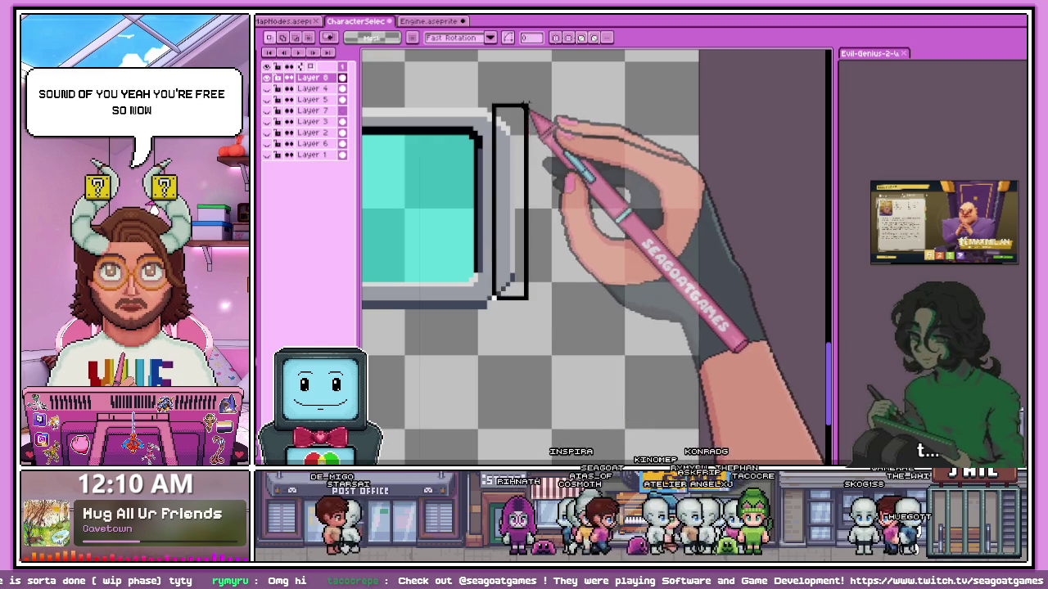
{"action": "left_click", "coordinate": [526, 367]}
{"action": "scroll", "coordinate": [495, 123], "scroll_direction": "up", "scroll_amount": 1}
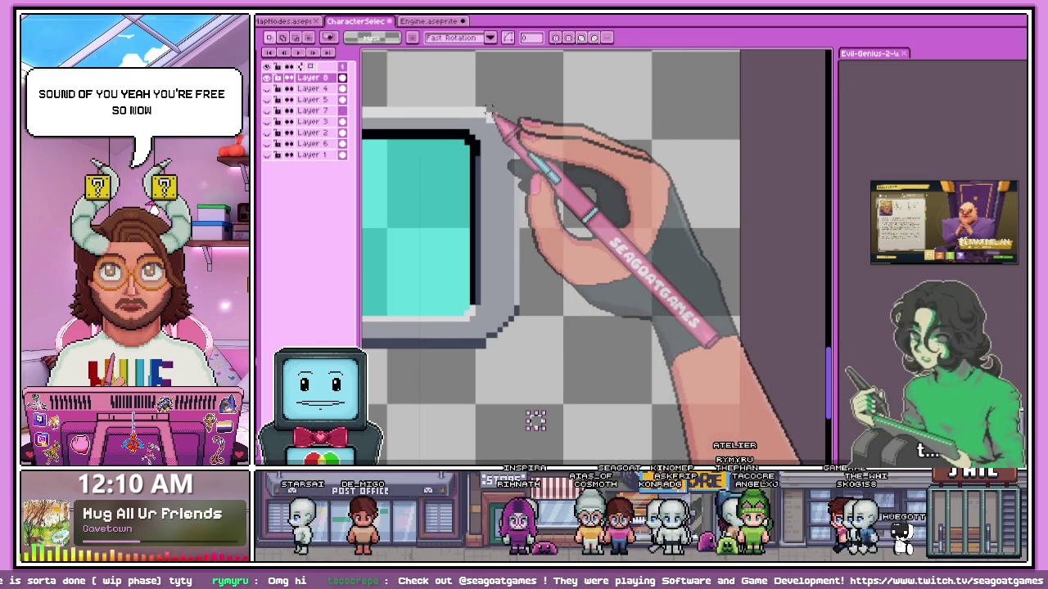
{"action": "left_click_drag", "start_coordinate": [484, 105], "coordinate": [554, 389]}
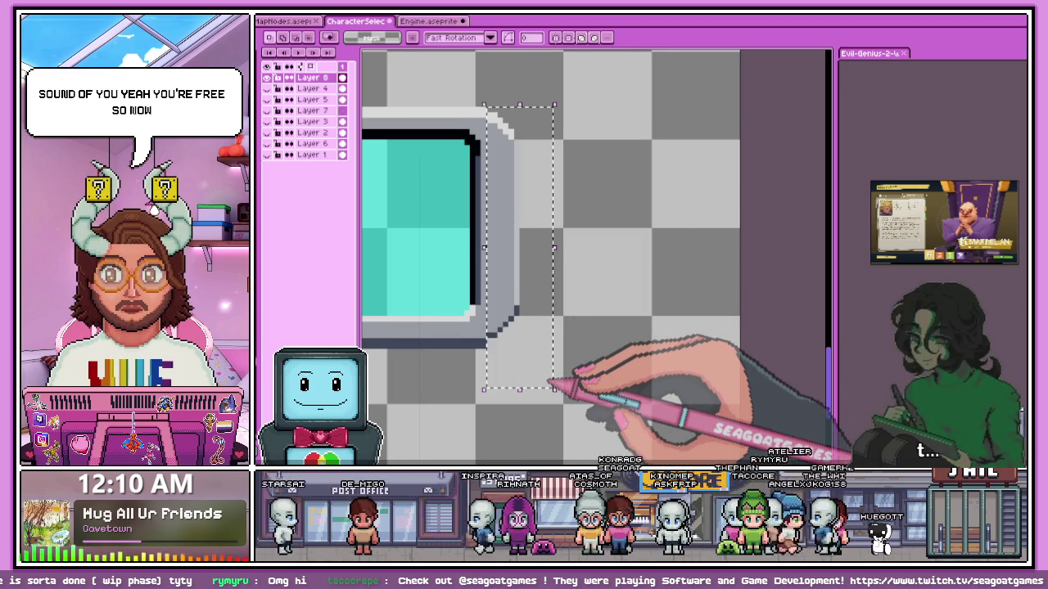
{"action": "scroll", "coordinate": [556, 384], "scroll_direction": "down", "scroll_amount": 2}
{"action": "scroll", "coordinate": [603, 262], "scroll_direction": "down", "scroll_amount": 2}
{"action": "scroll", "coordinate": [416, 246], "scroll_direction": "down", "scroll_amount": 1}
{"action": "scroll", "coordinate": [477, 276], "scroll_direction": "up", "scroll_amount": 5}
{"action": "scroll", "coordinate": [487, 274], "scroll_direction": "up", "scroll_amount": 1}
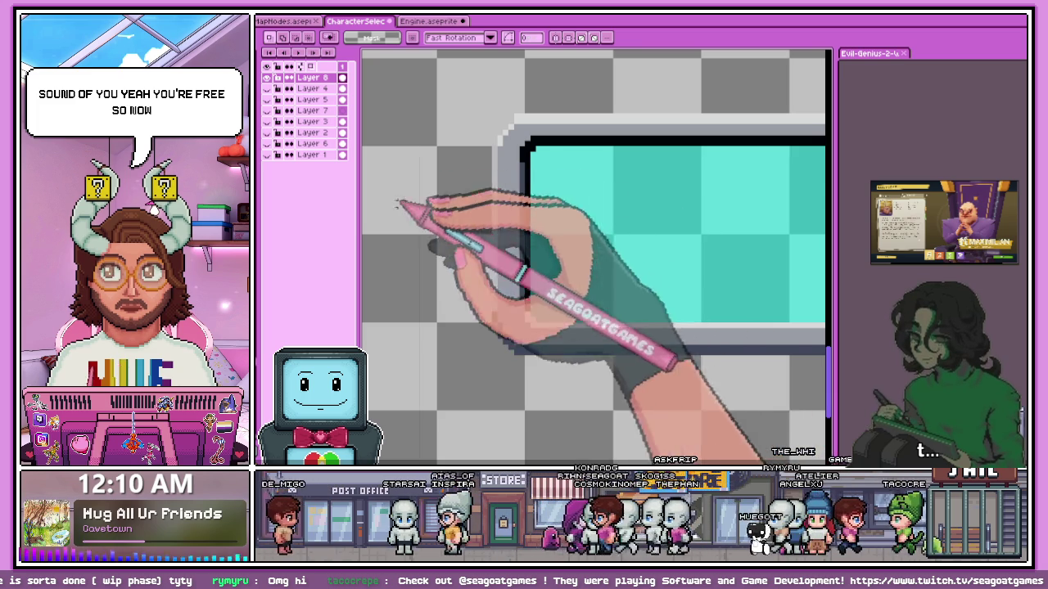
Redraw the stepped grey bevel pixels of the frame's top-left corner with the Pencil.
{"action": "scroll", "coordinate": [518, 138], "scroll_direction": "up", "scroll_amount": 2}
{"action": "key", "text": "b"}
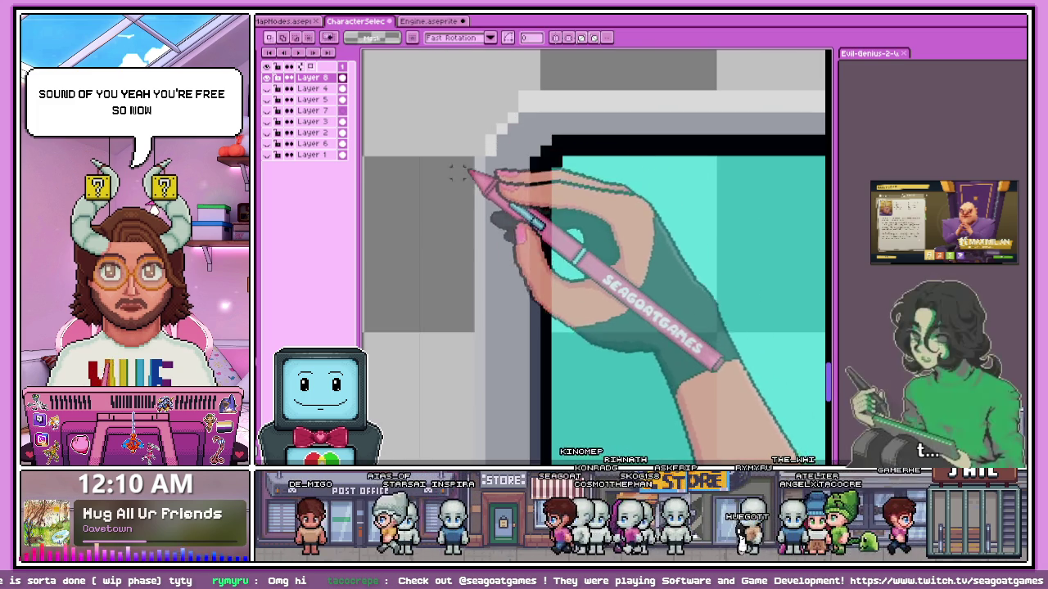
{"action": "scroll", "coordinate": [506, 125], "scroll_direction": "down", "scroll_amount": 1}
{"action": "scroll", "coordinate": [502, 159], "scroll_direction": "down", "scroll_amount": 1}
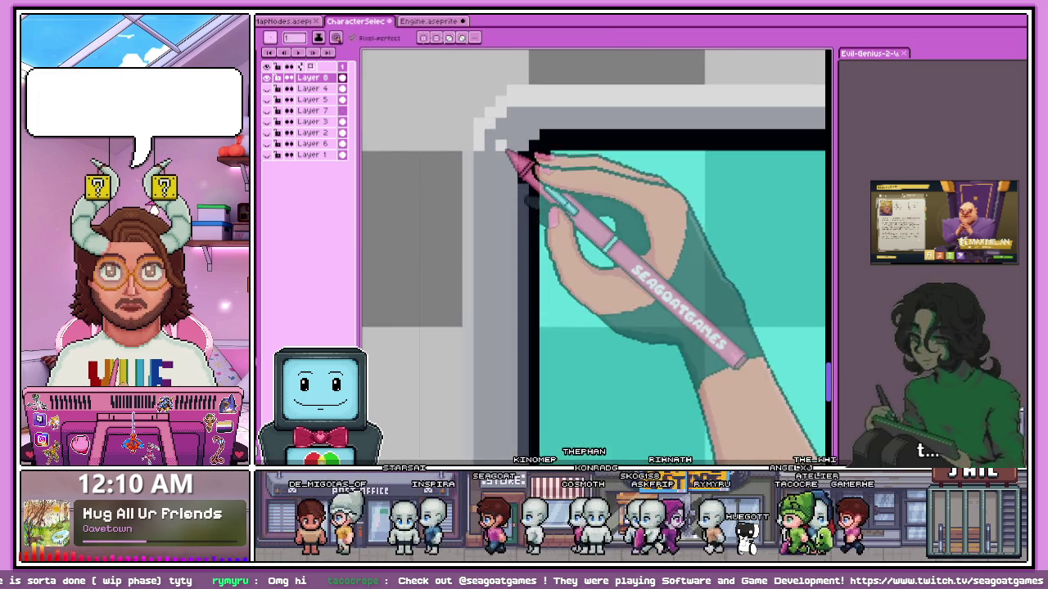
{"action": "scroll", "coordinate": [503, 145], "scroll_direction": "down", "scroll_amount": 2}
{"action": "scroll", "coordinate": [474, 215], "scroll_direction": "down", "scroll_amount": 1}
{"action": "scroll", "coordinate": [480, 199], "scroll_direction": "up", "scroll_amount": 3}
{"action": "scroll", "coordinate": [463, 175], "scroll_direction": "up", "scroll_amount": 1}
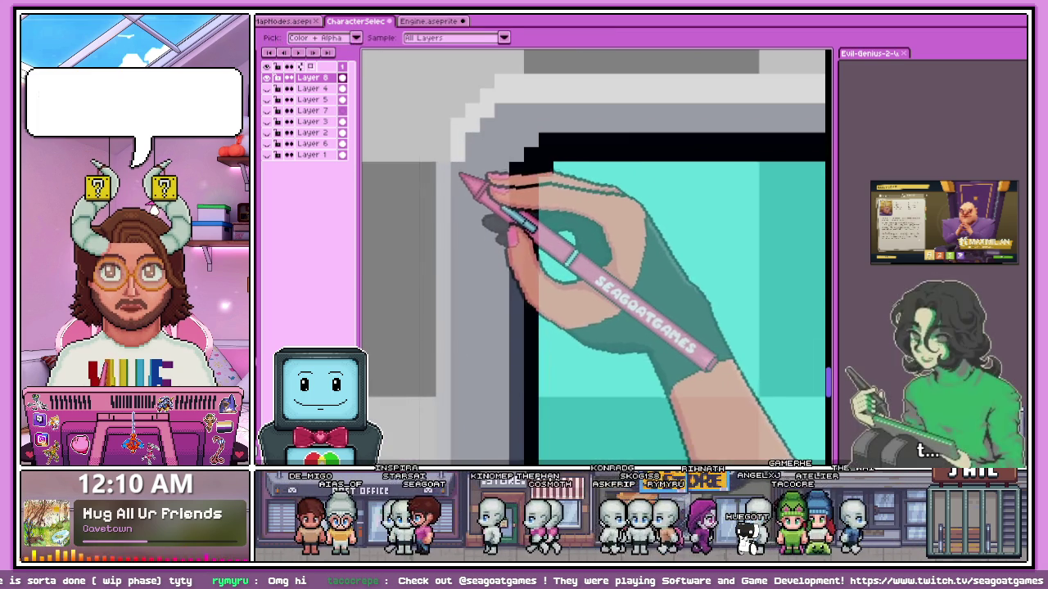
{"action": "scroll", "coordinate": [461, 173], "scroll_direction": "down", "scroll_amount": 1}
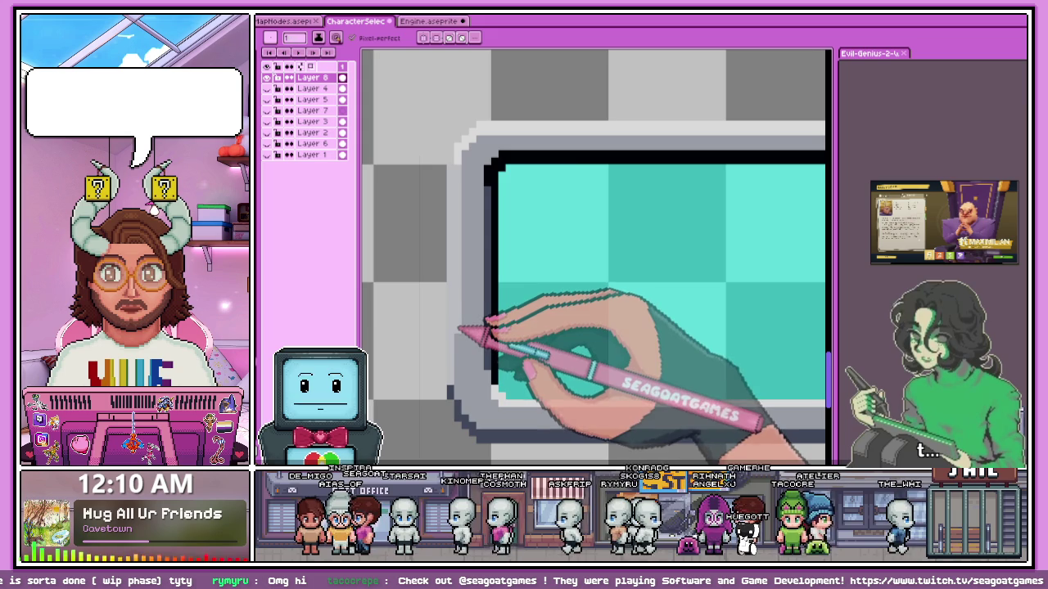
{"action": "scroll", "coordinate": [463, 163], "scroll_direction": "up", "scroll_amount": 2}
{"action": "scroll", "coordinate": [450, 196], "scroll_direction": "down", "scroll_amount": 4}
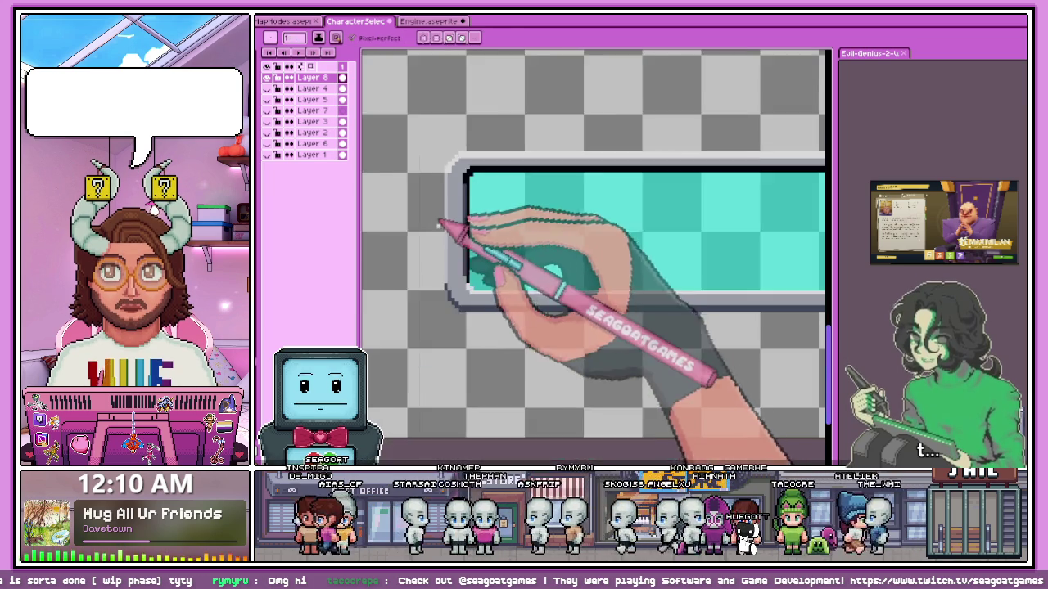
{"action": "scroll", "coordinate": [449, 172], "scroll_direction": "up", "scroll_amount": 2}
{"action": "scroll", "coordinate": [461, 140], "scroll_direction": "up", "scroll_amount": 2}
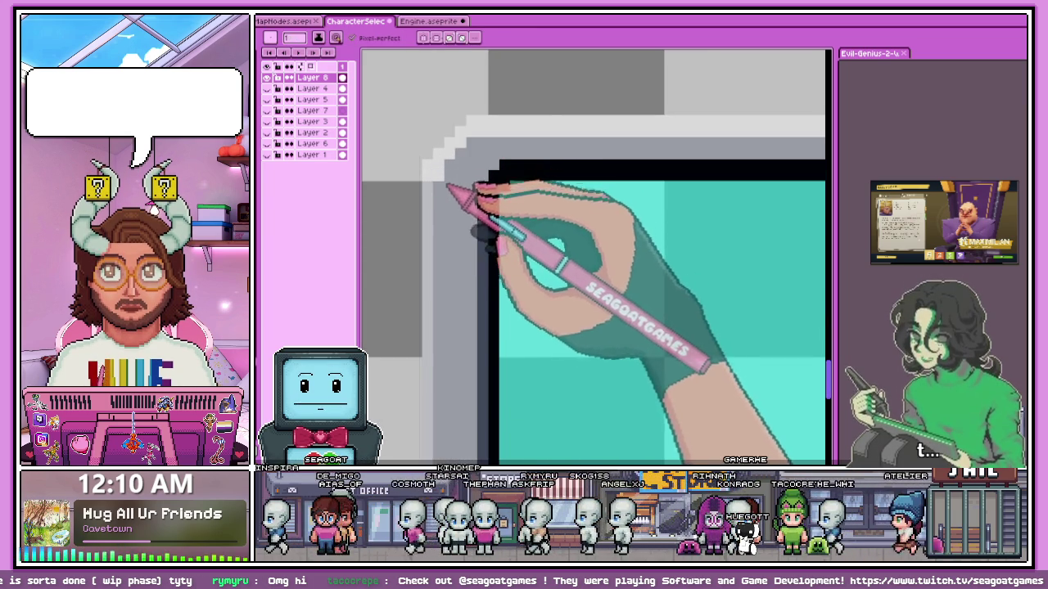
{"action": "scroll", "coordinate": [449, 187], "scroll_direction": "down", "scroll_amount": 3}
{"action": "scroll", "coordinate": [458, 246], "scroll_direction": "up", "scroll_amount": 1}
{"action": "scroll", "coordinate": [450, 172], "scroll_direction": "up", "scroll_amount": 2}
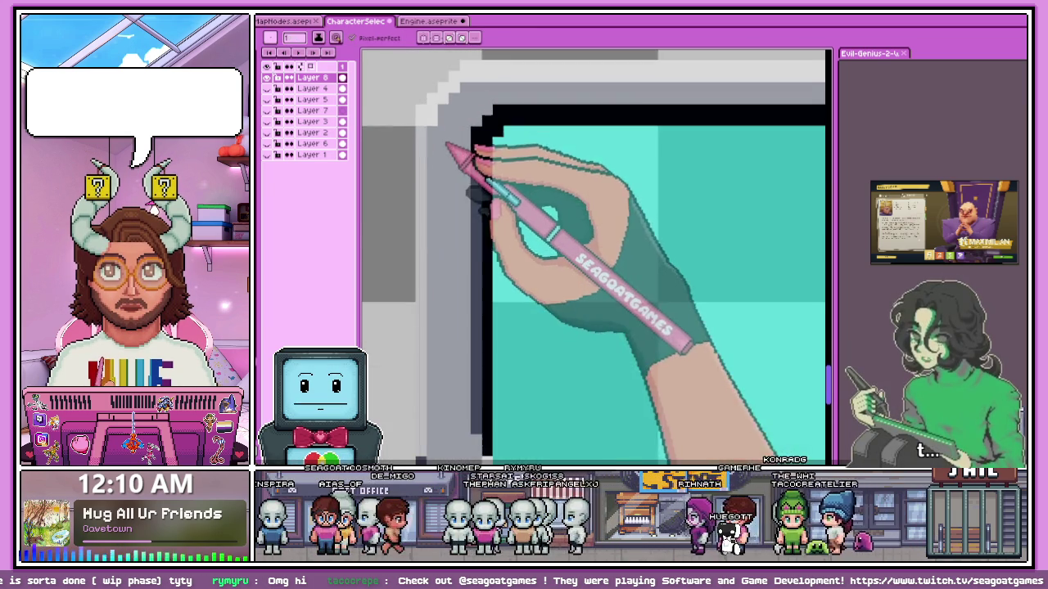
{"action": "scroll", "coordinate": [436, 126], "scroll_direction": "down", "scroll_amount": 2}
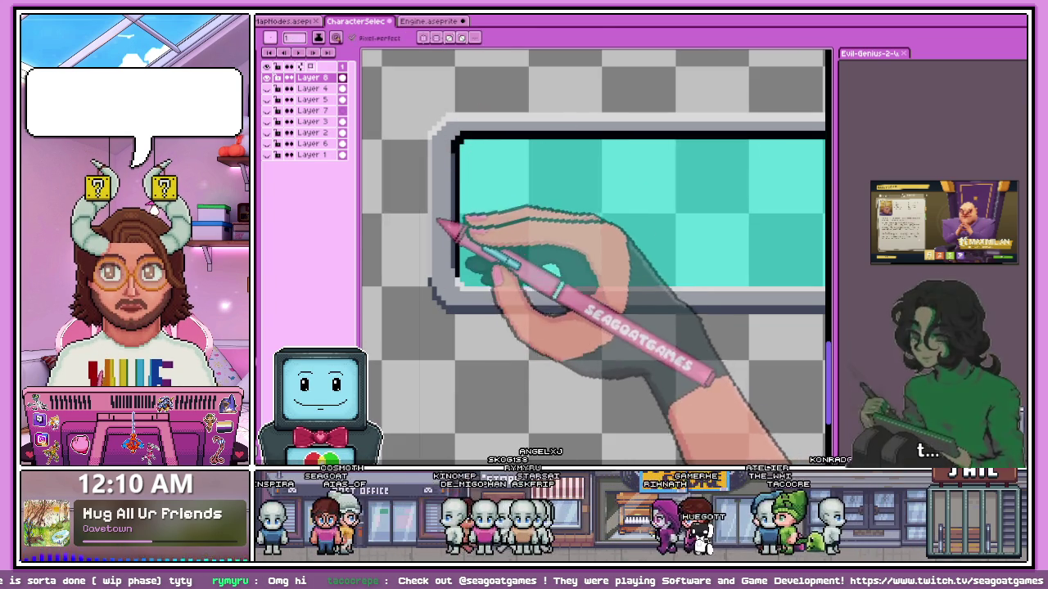
{"action": "scroll", "coordinate": [438, 293], "scroll_direction": "up", "scroll_amount": 1}
{"action": "scroll", "coordinate": [428, 274], "scroll_direction": "up", "scroll_amount": 1}
{"action": "scroll", "coordinate": [459, 303], "scroll_direction": "down", "scroll_amount": 2}
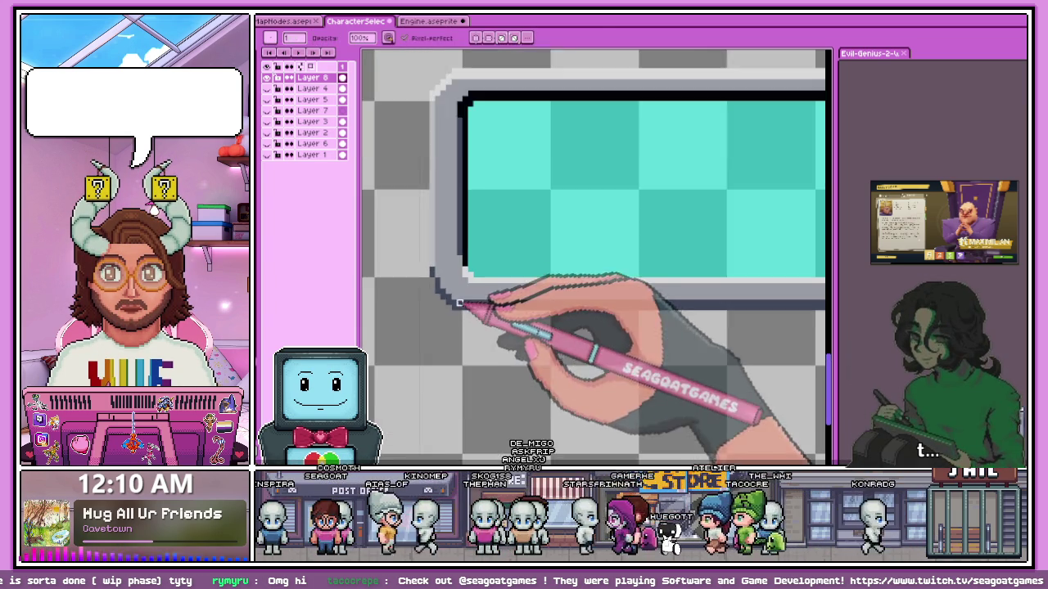
{"action": "scroll", "coordinate": [459, 304], "scroll_direction": "down", "scroll_amount": 3}
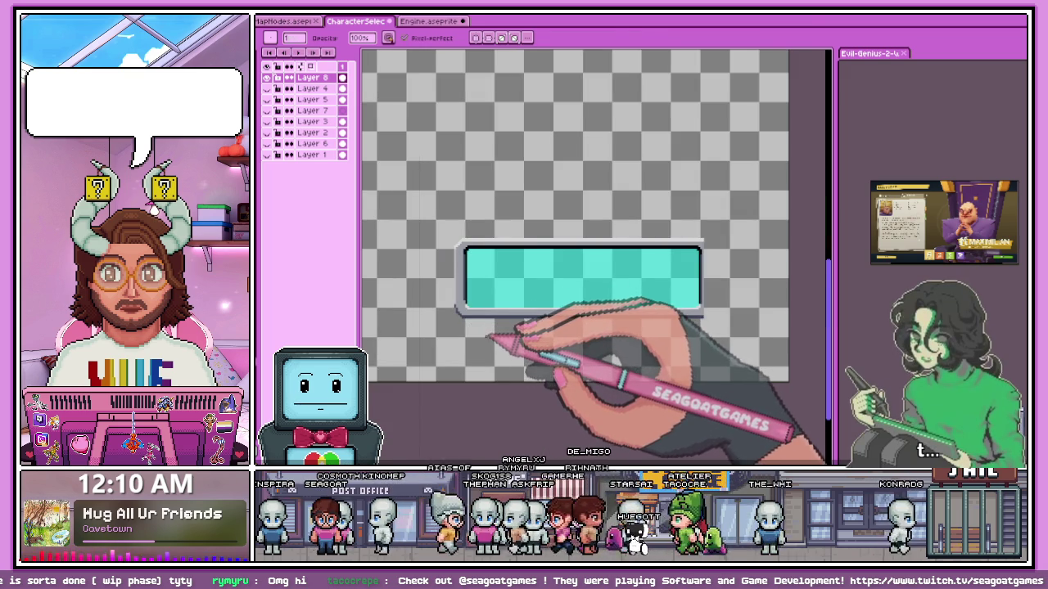
{"action": "key", "text": "w"}
{"action": "scroll", "coordinate": [475, 319], "scroll_direction": "up", "scroll_amount": 1}
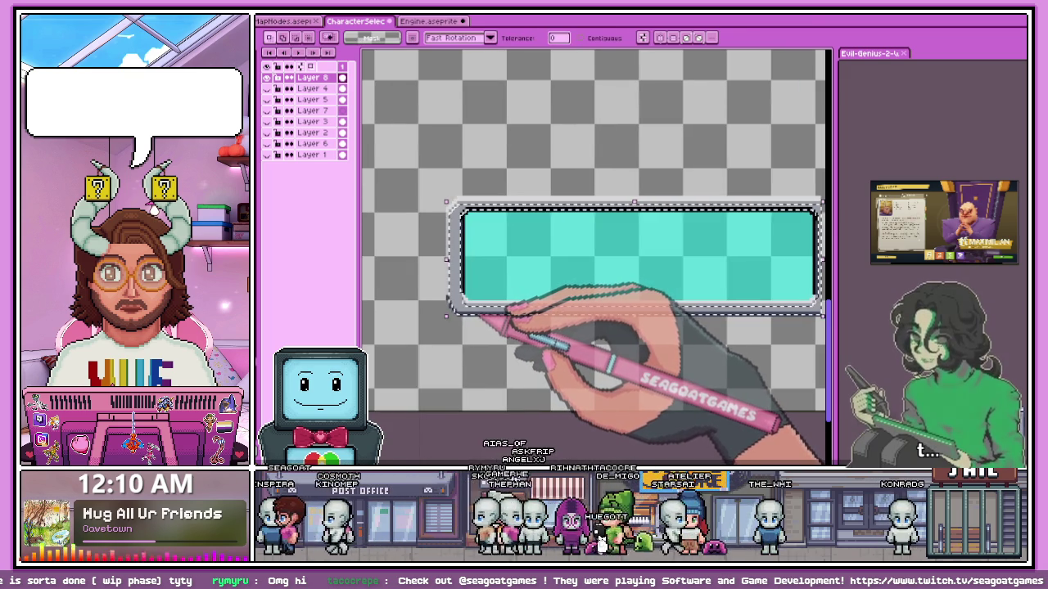
Draw a Rectangular Marquee box over the right half of the teal bar and its frame.
{"action": "scroll", "coordinate": [479, 311], "scroll_direction": "down", "scroll_amount": 1}
{"action": "scroll", "coordinate": [468, 323], "scroll_direction": "up", "scroll_amount": 1}
{"action": "scroll", "coordinate": [524, 320], "scroll_direction": "up", "scroll_amount": 1}
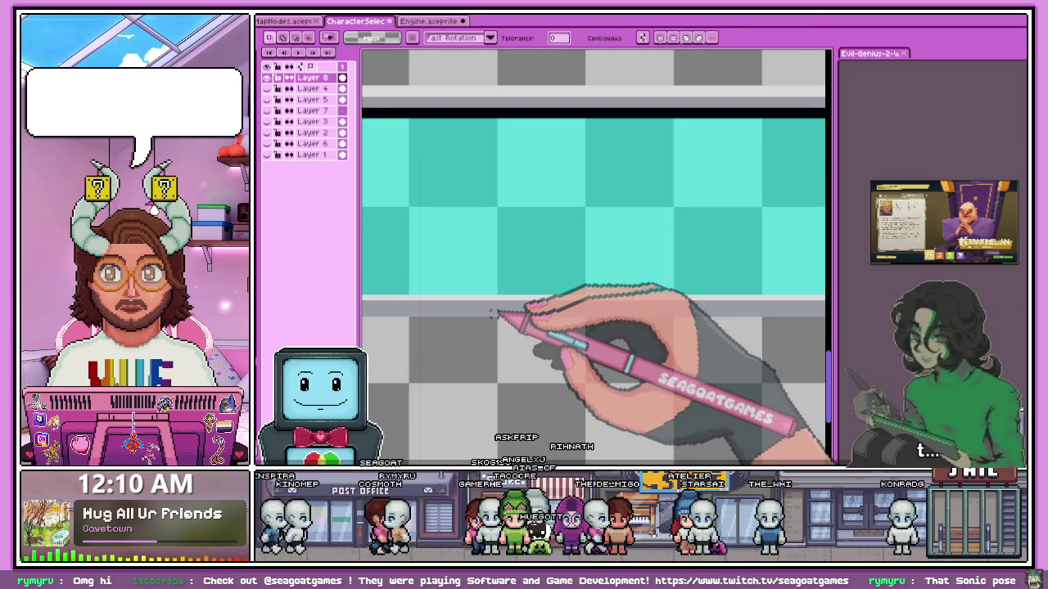
{"action": "scroll", "coordinate": [493, 314], "scroll_direction": "down", "scroll_amount": 1}
{"action": "scroll", "coordinate": [491, 227], "scroll_direction": "down", "scroll_amount": 1}
{"action": "scroll", "coordinate": [421, 227], "scroll_direction": "up", "scroll_amount": 1}
{"action": "scroll", "coordinate": [421, 199], "scroll_direction": "up", "scroll_amount": 1}
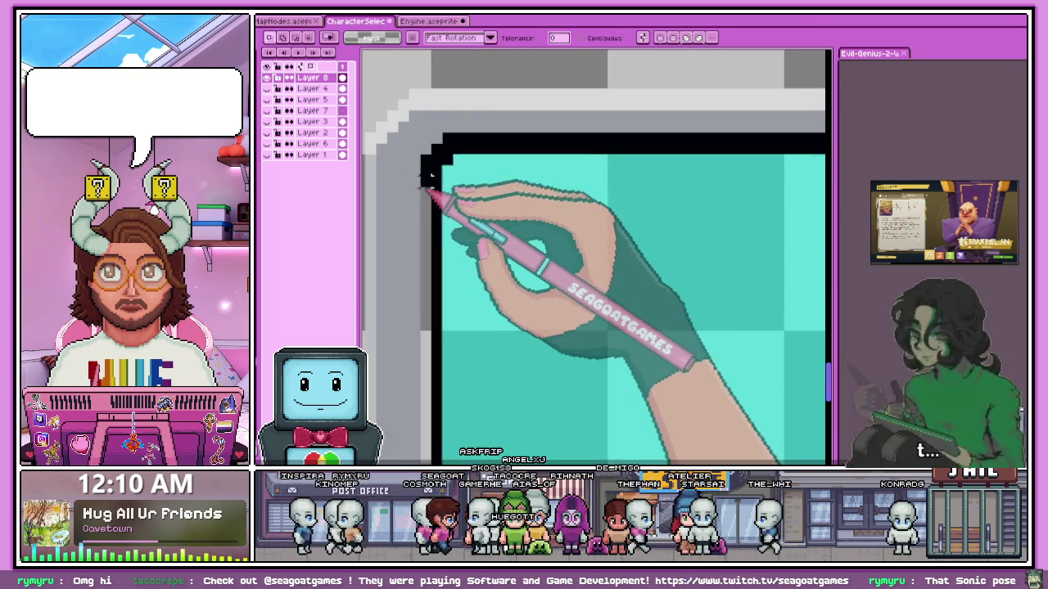
{"action": "scroll", "coordinate": [433, 172], "scroll_direction": "down", "scroll_amount": 1}
{"action": "scroll", "coordinate": [421, 204], "scroll_direction": "down", "scroll_amount": 1}
{"action": "scroll", "coordinate": [421, 210], "scroll_direction": "down", "scroll_amount": 1}
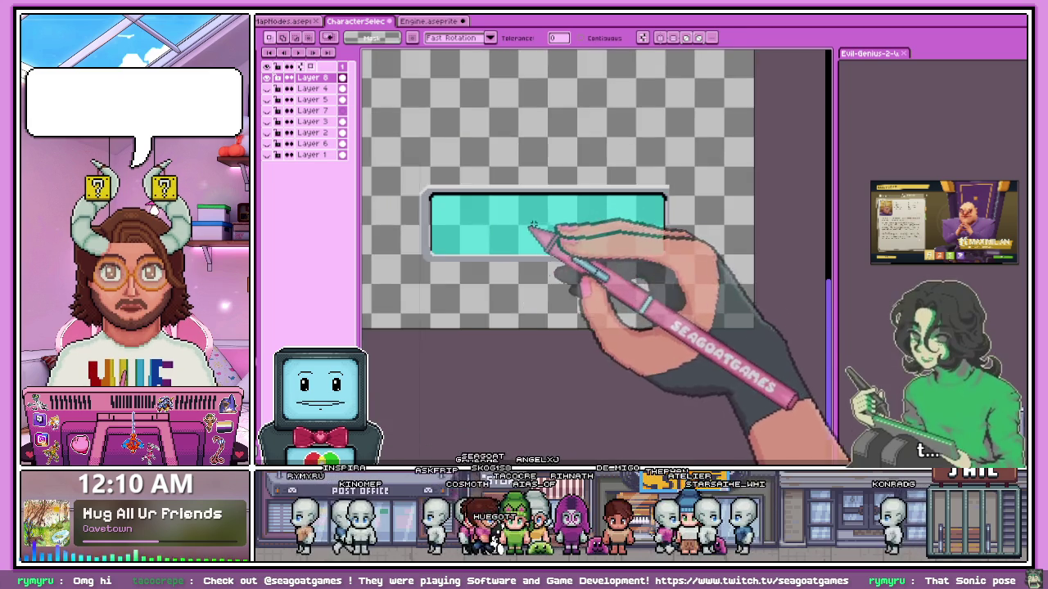
{"action": "scroll", "coordinate": [536, 209], "scroll_direction": "up", "scroll_amount": 1}
{"action": "scroll", "coordinate": [565, 295], "scroll_direction": "down", "scroll_amount": 2}
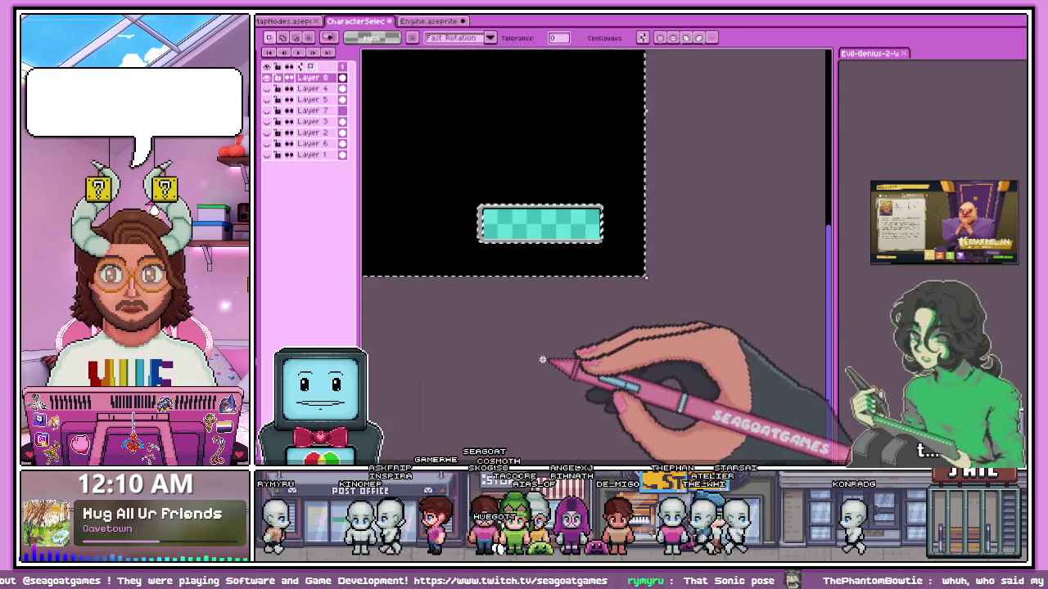
{"action": "key", "text": "m"}
{"action": "scroll", "coordinate": [524, 205], "scroll_direction": "up", "scroll_amount": 2}
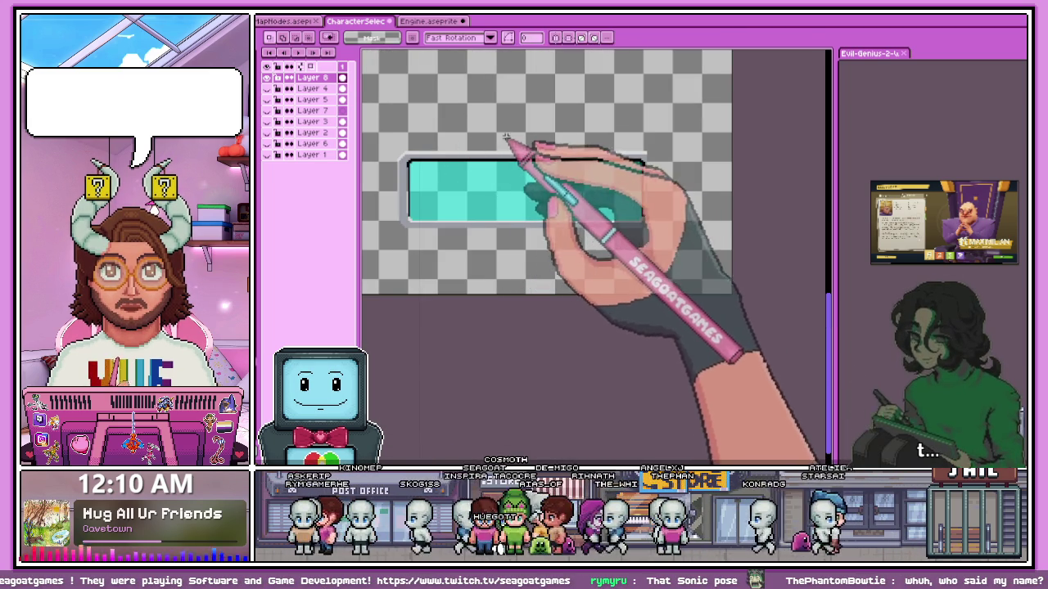
{"action": "scroll", "coordinate": [516, 136], "scroll_direction": "up", "scroll_amount": 2}
{"action": "left_click_drag", "start_coordinate": [521, 131], "coordinate": [779, 365]}
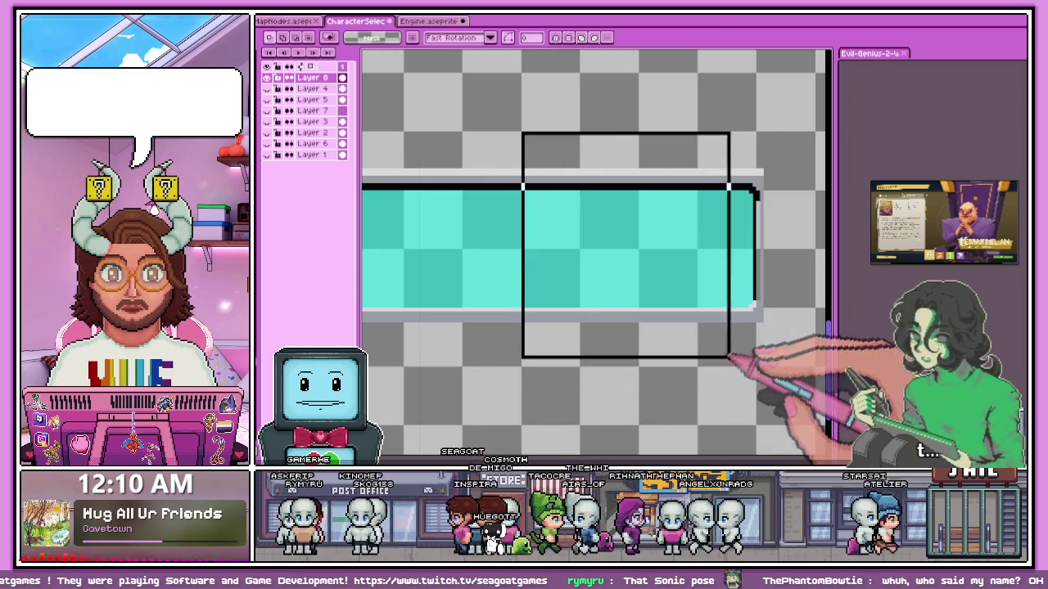
{"action": "scroll", "coordinate": [778, 361], "scroll_direction": "down", "scroll_amount": 2}
{"action": "scroll", "coordinate": [517, 261], "scroll_direction": "down", "scroll_amount": 2}
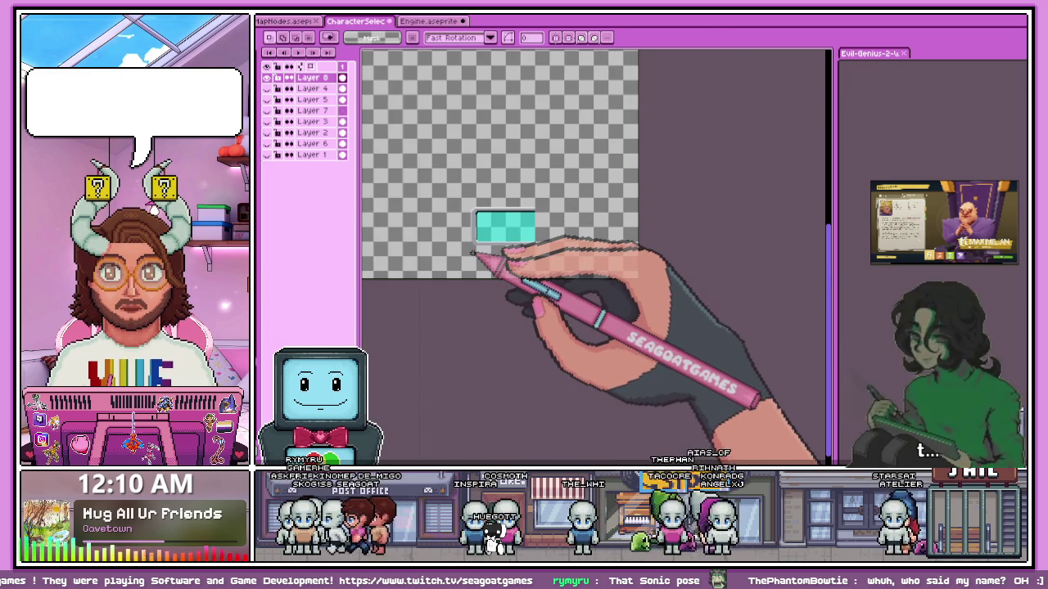
{"action": "scroll", "coordinate": [478, 237], "scroll_direction": "up", "scroll_amount": 1}
{"action": "scroll", "coordinate": [469, 180], "scroll_direction": "up", "scroll_amount": 2}
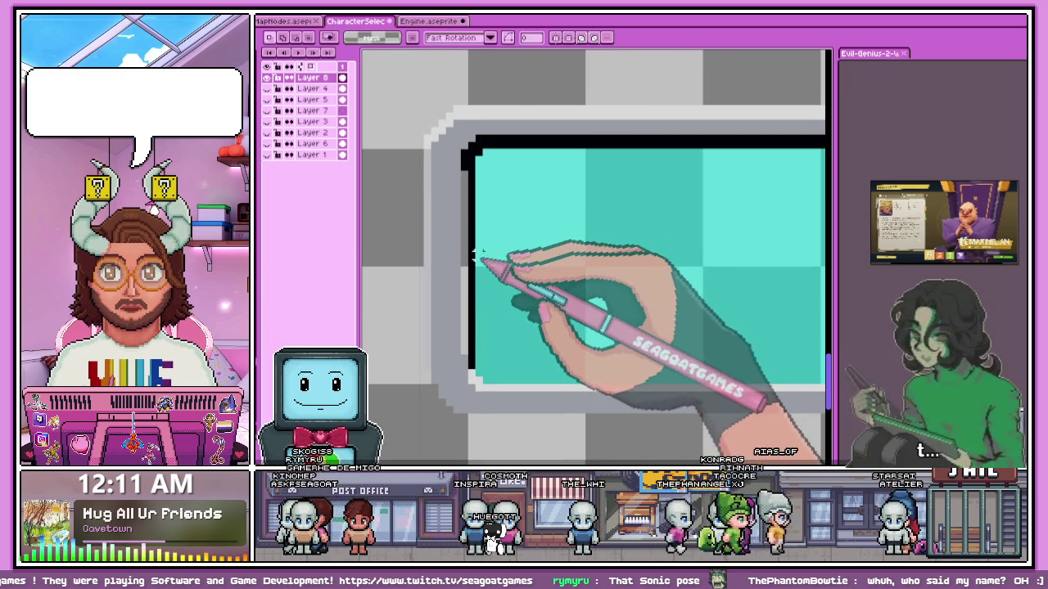
With the Pencil, draw a light-grey stepped diagonal down-left from the teal panel's lower-left corner.
{"action": "key", "text": "b"}
{"action": "scroll", "coordinate": [478, 255], "scroll_direction": "up", "scroll_amount": 1}
{"action": "scroll", "coordinate": [469, 239], "scroll_direction": "down", "scroll_amount": 2}
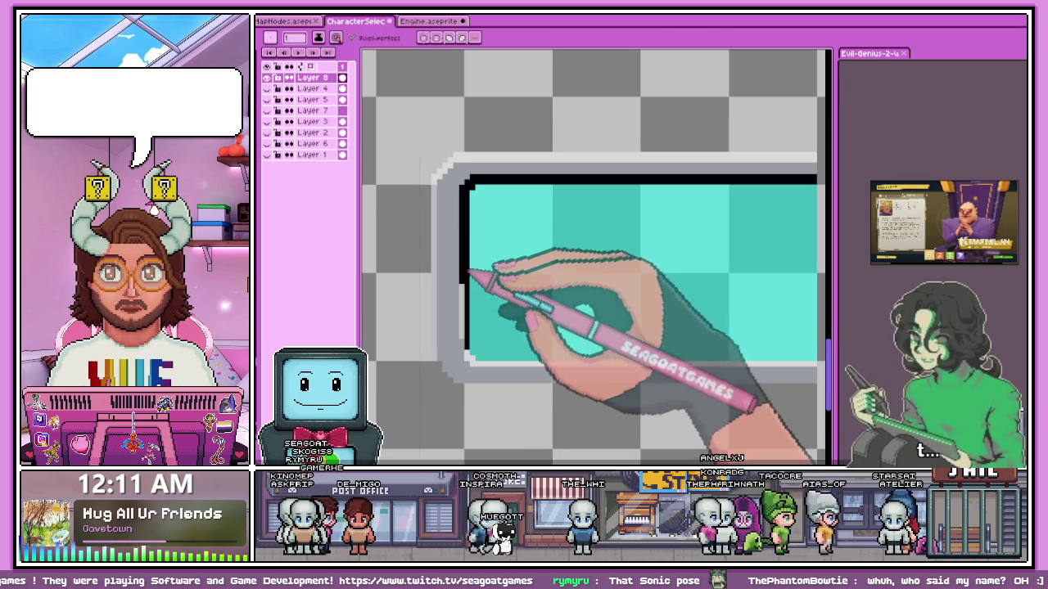
{"action": "scroll", "coordinate": [468, 283], "scroll_direction": "up", "scroll_amount": 1}
{"action": "scroll", "coordinate": [463, 319], "scroll_direction": "up", "scroll_amount": 1}
{"action": "scroll", "coordinate": [465, 279], "scroll_direction": "down", "scroll_amount": 1}
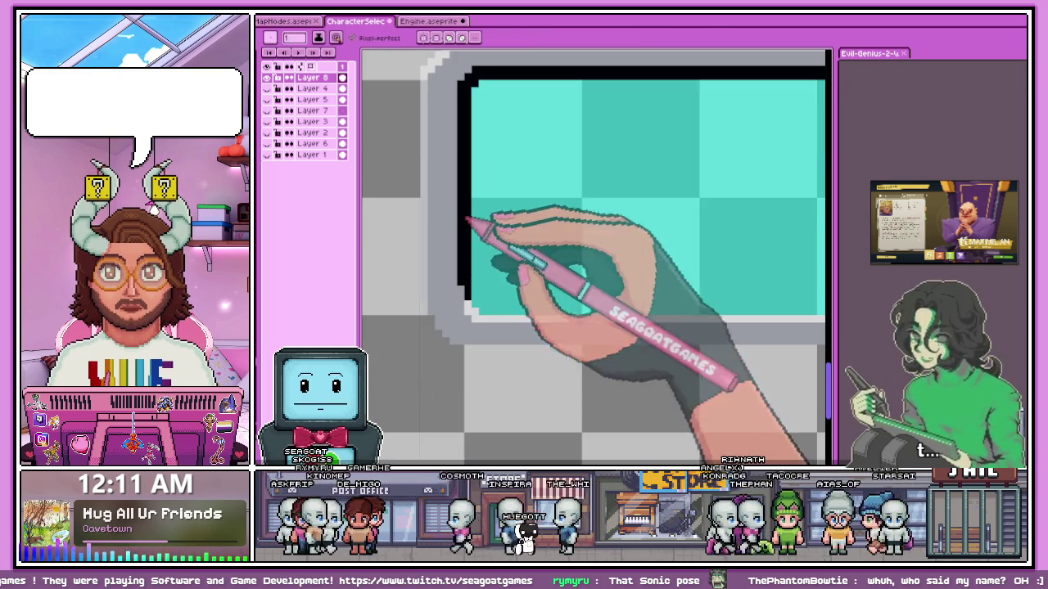
{"action": "scroll", "coordinate": [467, 283], "scroll_direction": "up", "scroll_amount": 1}
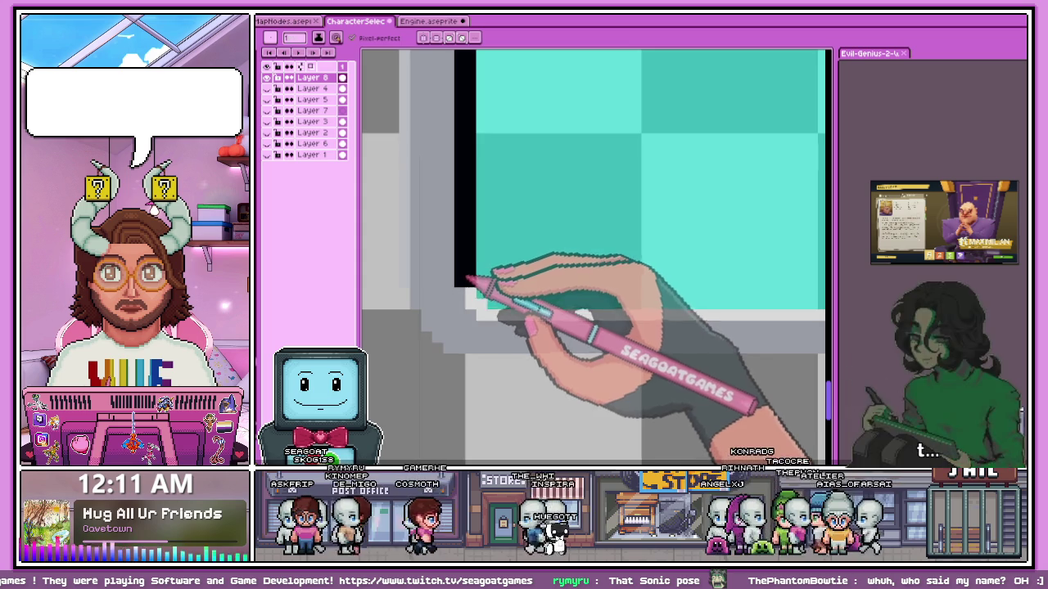
{"action": "scroll", "coordinate": [471, 283], "scroll_direction": "down", "scroll_amount": 2}
{"action": "scroll", "coordinate": [486, 330], "scroll_direction": "down", "scroll_amount": 1}
{"action": "scroll", "coordinate": [500, 345], "scroll_direction": "up", "scroll_amount": 2}
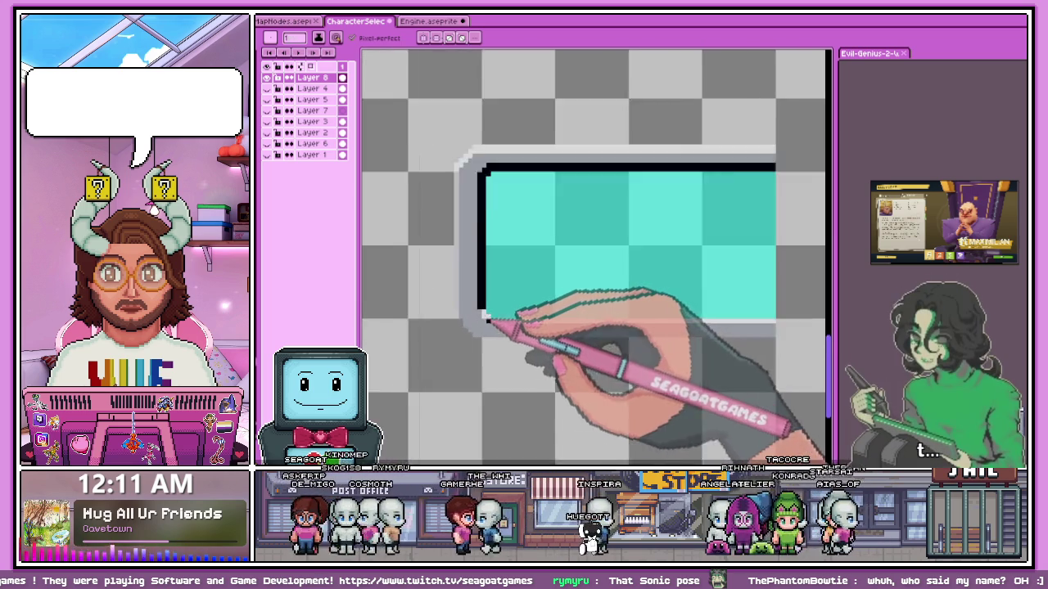
{"action": "scroll", "coordinate": [487, 315], "scroll_direction": "up", "scroll_amount": 2}
{"action": "scroll", "coordinate": [492, 329], "scroll_direction": "down", "scroll_amount": 1}
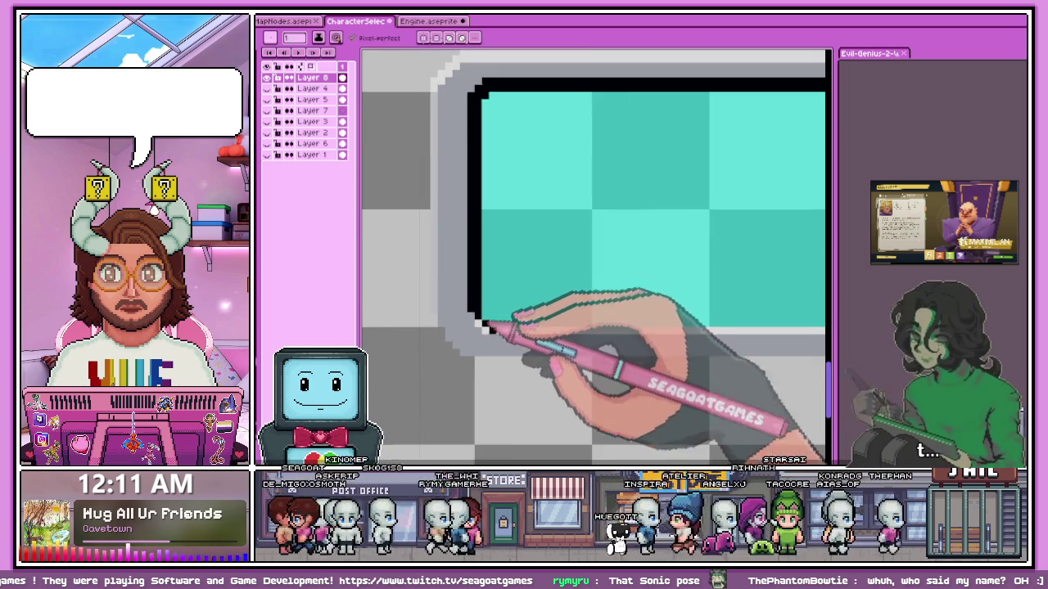
{"action": "scroll", "coordinate": [503, 303], "scroll_direction": "down", "scroll_amount": 2}
{"action": "scroll", "coordinate": [573, 307], "scroll_direction": "up", "scroll_amount": 1}
{"action": "scroll", "coordinate": [654, 306], "scroll_direction": "up", "scroll_amount": 1}
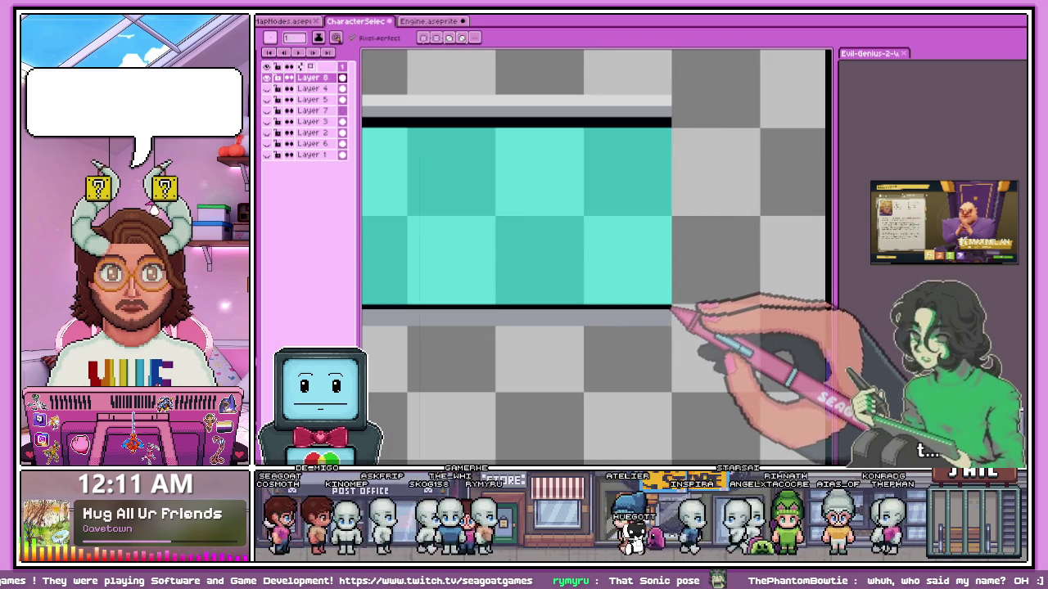
{"action": "scroll", "coordinate": [671, 294], "scroll_direction": "down", "scroll_amount": 2}
{"action": "scroll", "coordinate": [417, 245], "scroll_direction": "up", "scroll_amount": 1}
{"action": "scroll", "coordinate": [417, 299], "scroll_direction": "up", "scroll_amount": 2}
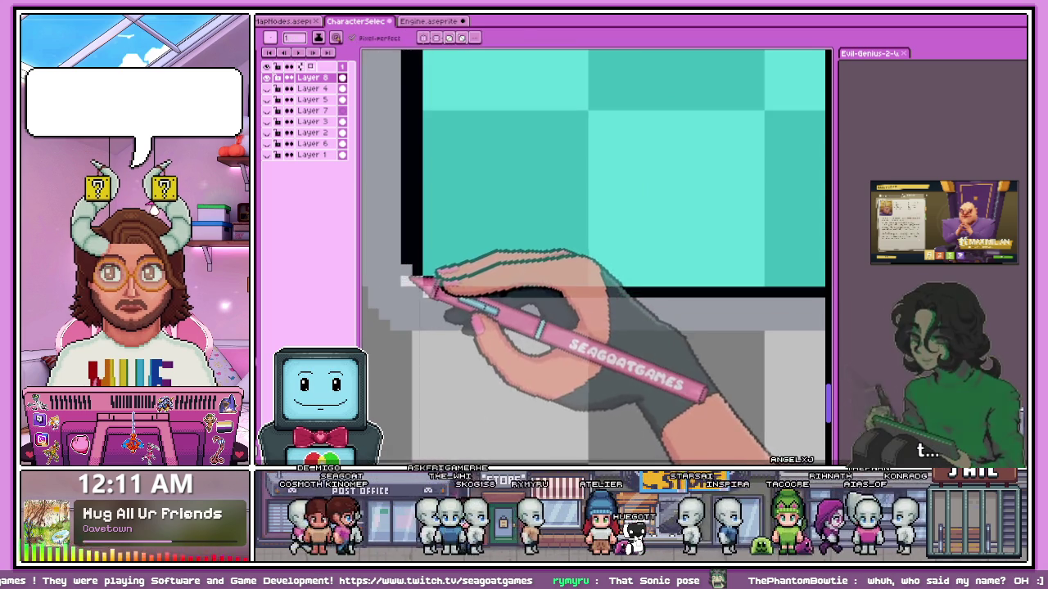
{"action": "scroll", "coordinate": [573, 308], "scroll_direction": "down", "scroll_amount": 2}
{"action": "scroll", "coordinate": [745, 310], "scroll_direction": "up", "scroll_amount": 1}
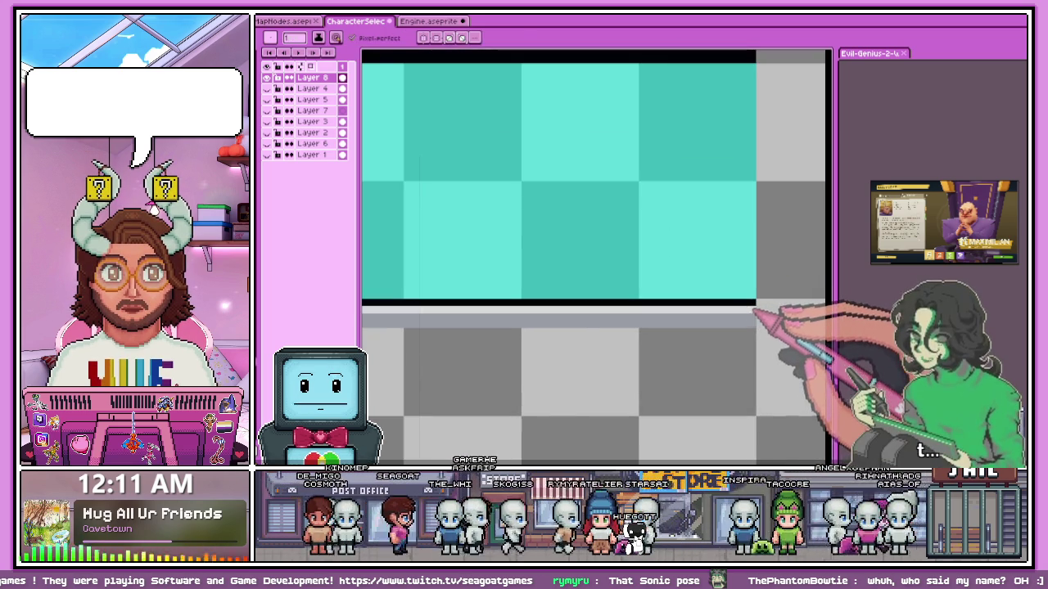
{"action": "scroll", "coordinate": [610, 263], "scroll_direction": "down", "scroll_amount": 1}
{"action": "scroll", "coordinate": [444, 303], "scroll_direction": "down", "scroll_amount": 1}
{"action": "scroll", "coordinate": [480, 292], "scroll_direction": "up", "scroll_amount": 1}
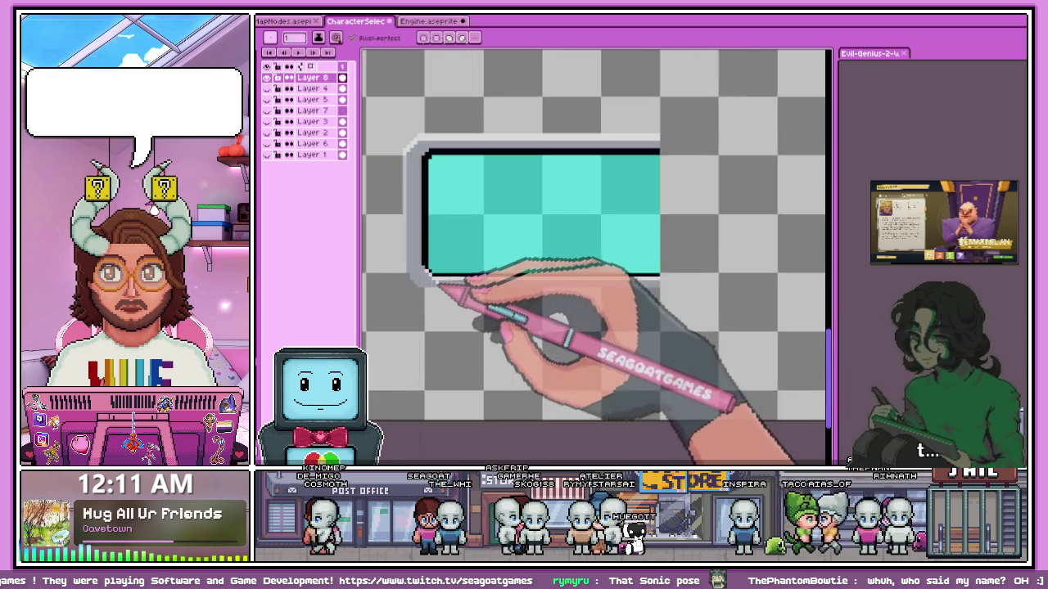
{"action": "scroll", "coordinate": [445, 292], "scroll_direction": "up", "scroll_amount": 1}
{"action": "scroll", "coordinate": [420, 270], "scroll_direction": "down", "scroll_amount": 1}
{"action": "scroll", "coordinate": [413, 239], "scroll_direction": "up", "scroll_amount": 1}
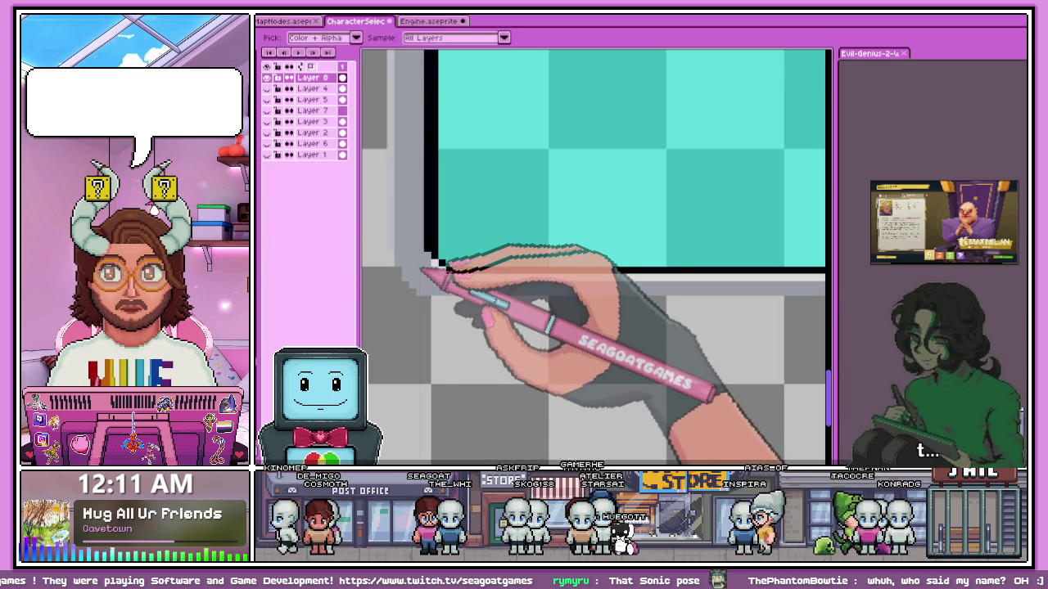
{"action": "scroll", "coordinate": [398, 275], "scroll_direction": "up", "scroll_amount": 2}
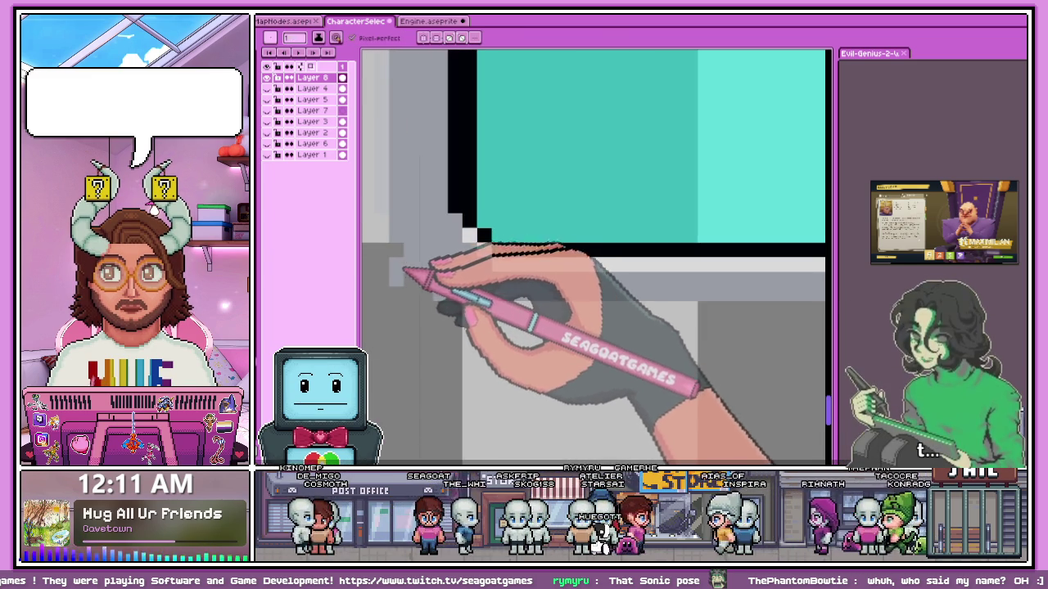
{"action": "left_click_drag", "start_coordinate": [483, 245], "coordinate": [446, 307]}
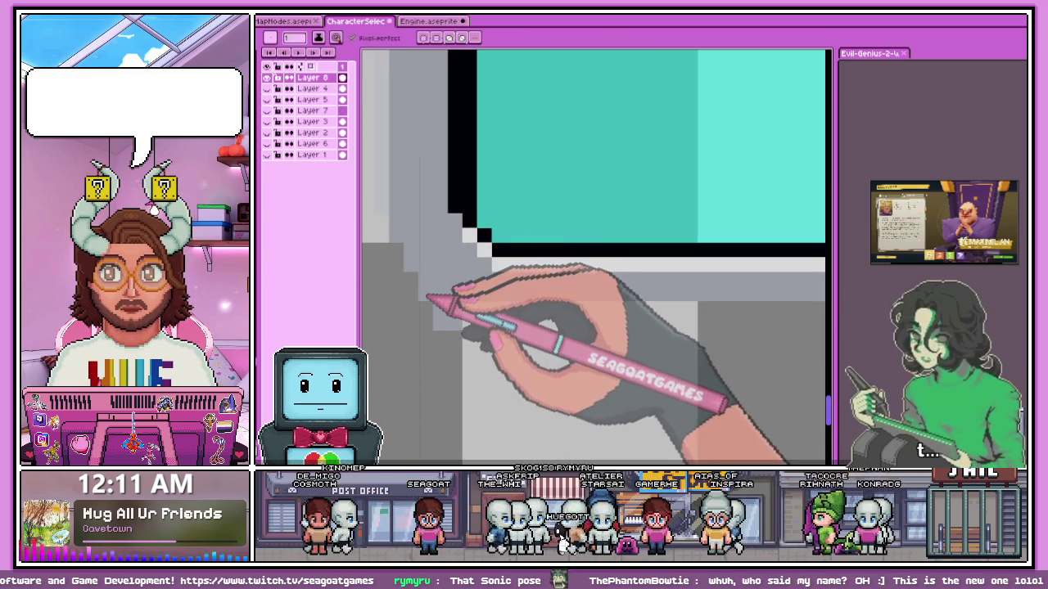
{"action": "scroll", "coordinate": [421, 286], "scroll_direction": "down", "scroll_amount": 1}
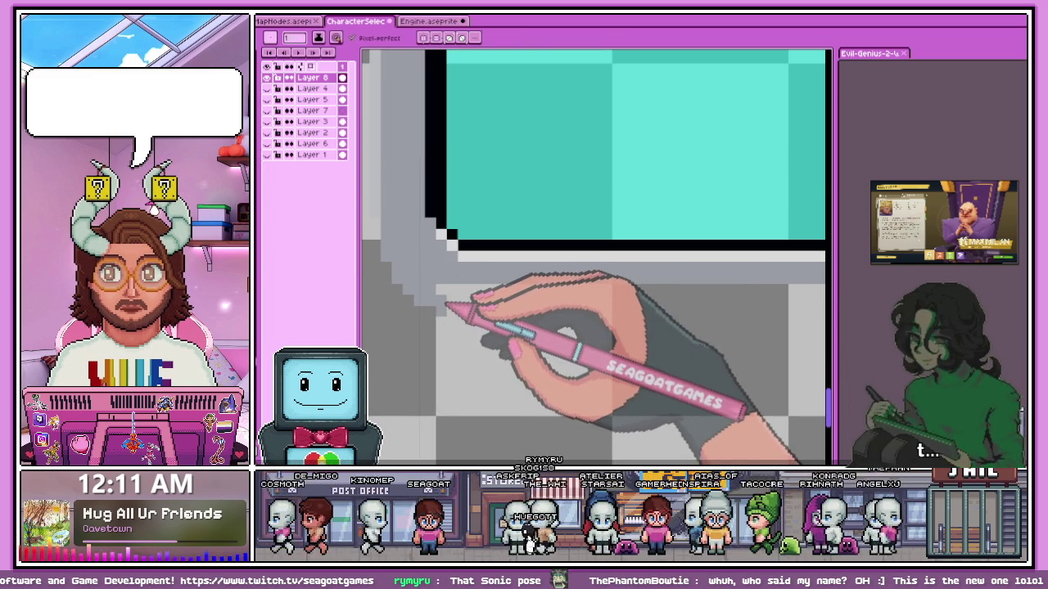
{"action": "scroll", "coordinate": [449, 304], "scroll_direction": "down", "scroll_amount": 2}
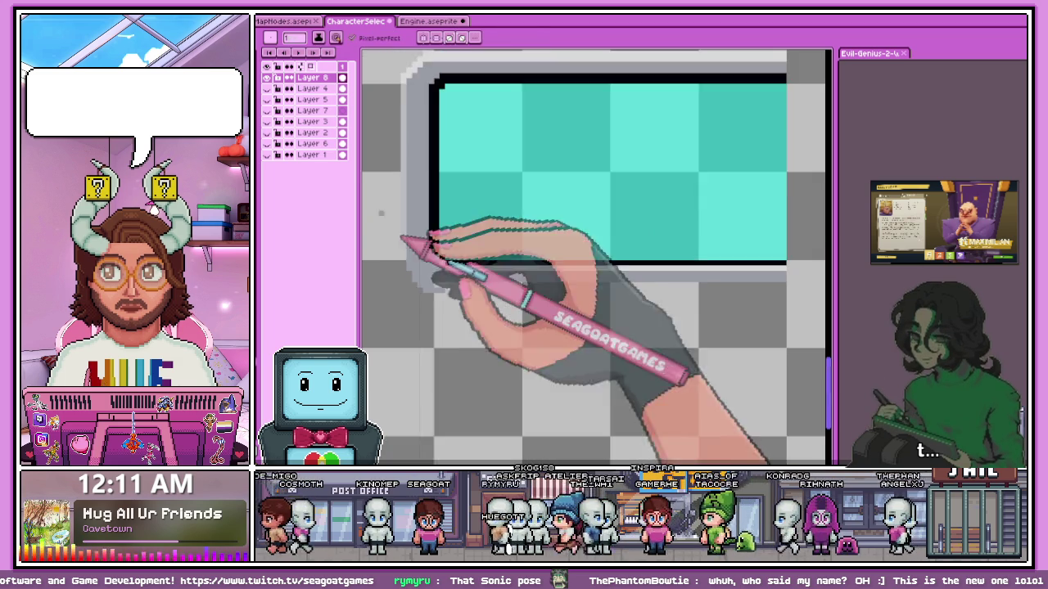
{"action": "scroll", "coordinate": [631, 281], "scroll_direction": "down", "scroll_amount": 1}
{"action": "scroll", "coordinate": [610, 291], "scroll_direction": "up", "scroll_amount": 2}
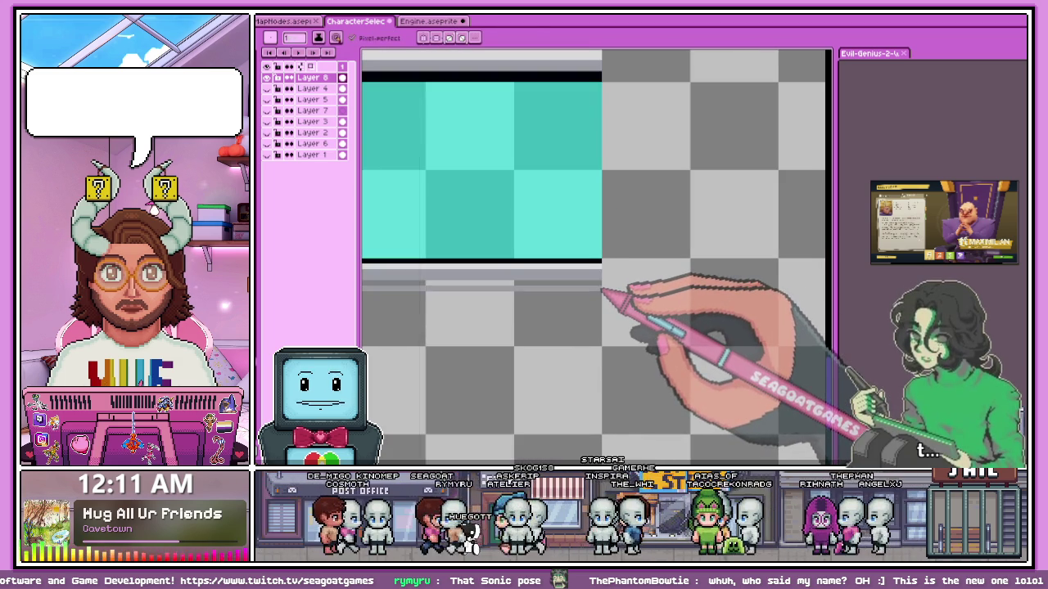
{"action": "scroll", "coordinate": [603, 290], "scroll_direction": "down", "scroll_amount": 2}
{"action": "scroll", "coordinate": [479, 297], "scroll_direction": "up", "scroll_amount": 1}
{"action": "scroll", "coordinate": [424, 282], "scroll_direction": "up", "scroll_amount": 1}
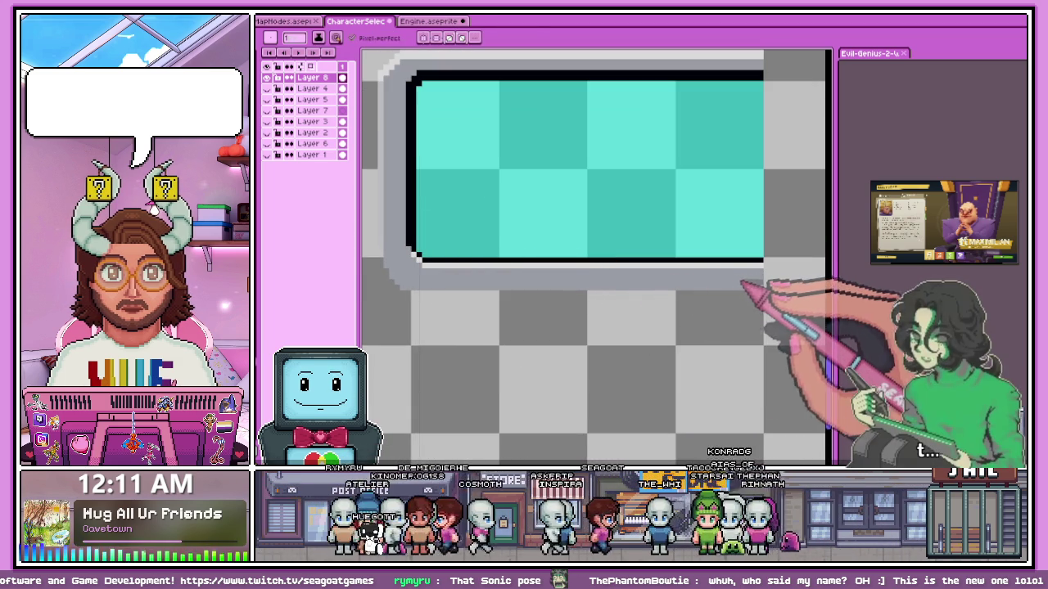
{"action": "scroll", "coordinate": [480, 299], "scroll_direction": "down", "scroll_amount": 1}
{"action": "scroll", "coordinate": [496, 234], "scroll_direction": "down", "scroll_amount": 2}
{"action": "scroll", "coordinate": [480, 234], "scroll_direction": "up", "scroll_amount": 2}
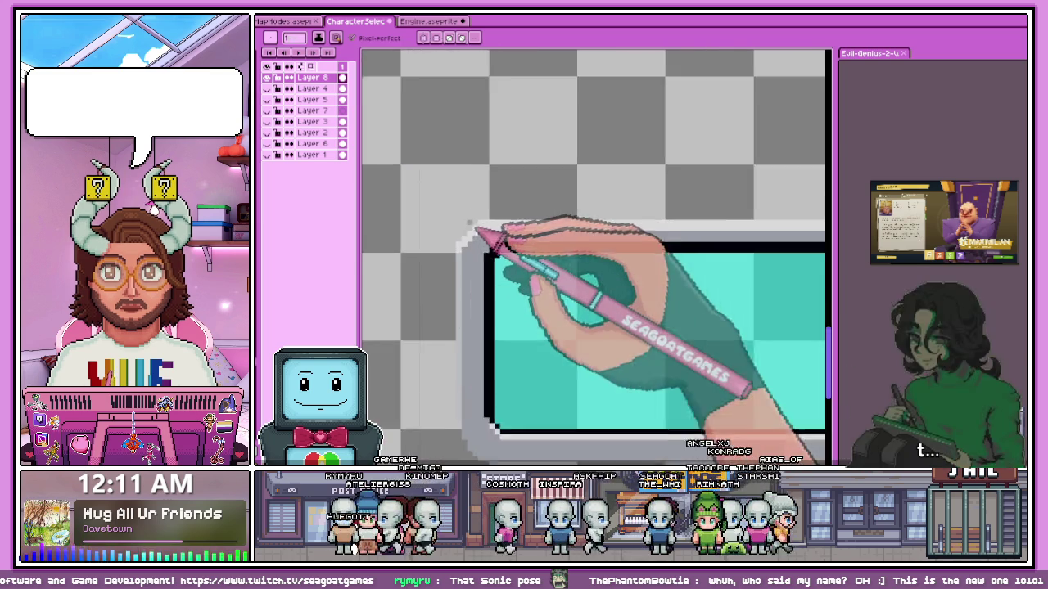
{"action": "scroll", "coordinate": [483, 239], "scroll_direction": "down", "scroll_amount": 1}
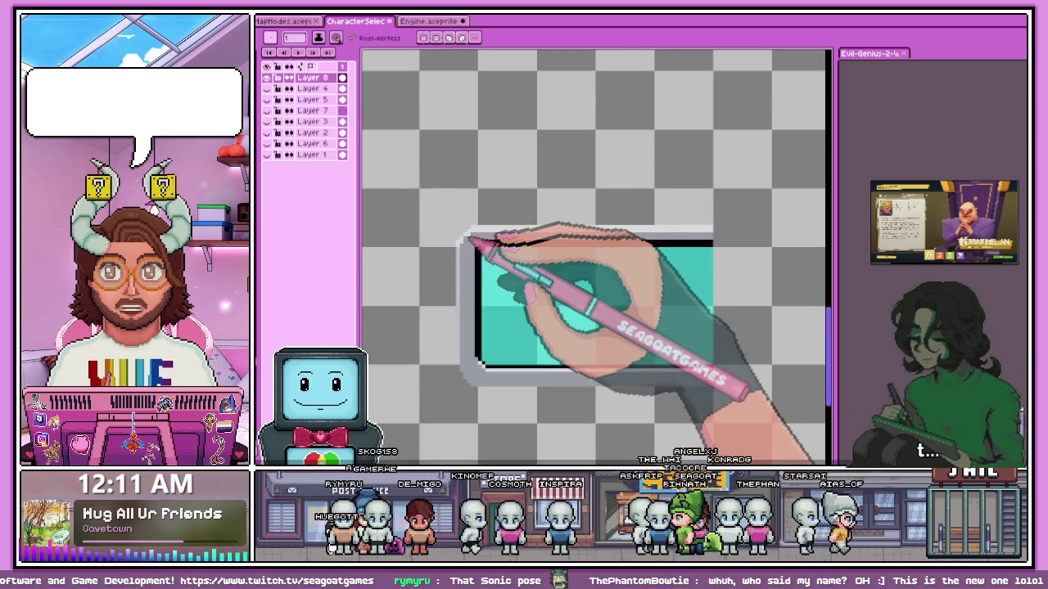
{"action": "scroll", "coordinate": [479, 241], "scroll_direction": "up", "scroll_amount": 2}
{"action": "scroll", "coordinate": [469, 246], "scroll_direction": "up", "scroll_amount": 1}
{"action": "scroll", "coordinate": [442, 239], "scroll_direction": "down", "scroll_amount": 1}
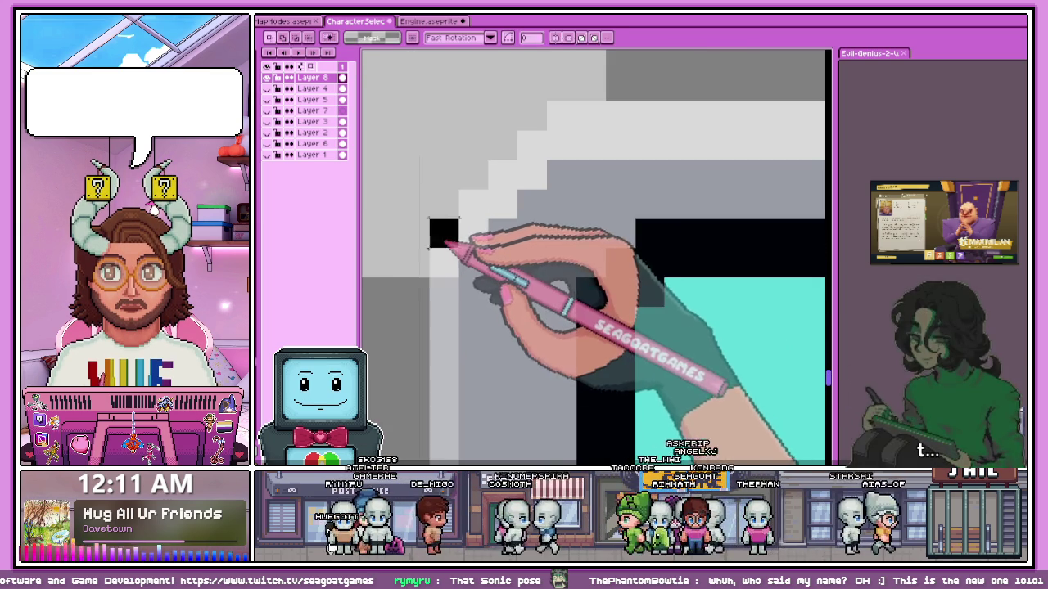
Move a block of pixels near the frame's top-left corner and deselect it.
{"action": "scroll", "coordinate": [491, 246], "scroll_direction": "down", "scroll_amount": 1}
{"action": "scroll", "coordinate": [490, 283], "scroll_direction": "down", "scroll_amount": 1}
{"action": "scroll", "coordinate": [491, 283], "scroll_direction": "up", "scroll_amount": 1}
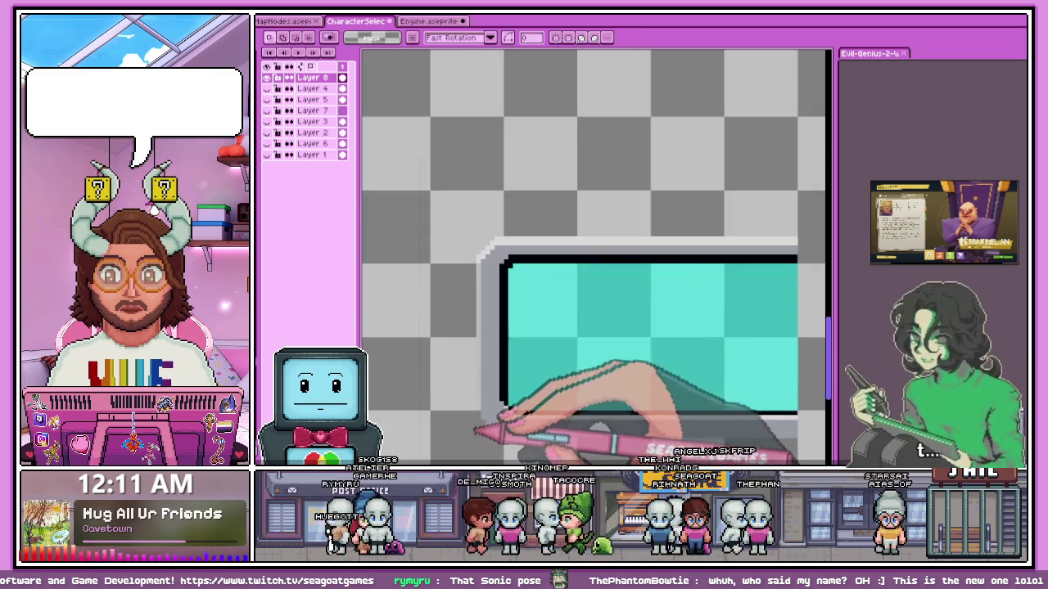
{"action": "scroll", "coordinate": [491, 278], "scroll_direction": "up", "scroll_amount": 1}
{"action": "scroll", "coordinate": [483, 262], "scroll_direction": "down", "scroll_amount": 1}
{"action": "scroll", "coordinate": [477, 250], "scroll_direction": "down", "scroll_amount": 1}
{"action": "scroll", "coordinate": [476, 248], "scroll_direction": "up", "scroll_amount": 2}
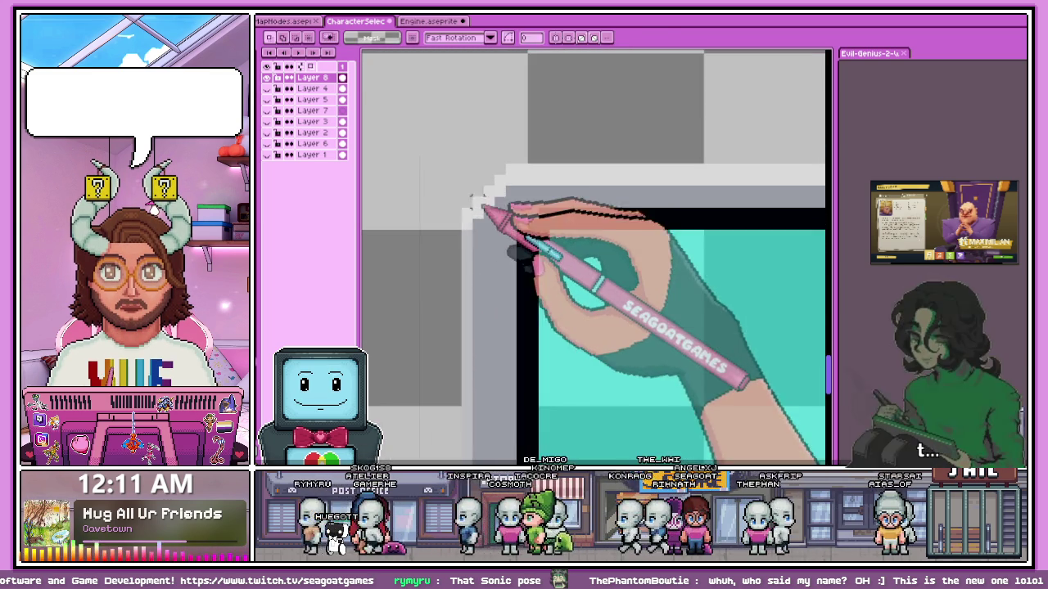
{"action": "left_click_drag", "start_coordinate": [457, 193], "coordinate": [506, 271]}
{"action": "left_click", "coordinate": [541, 224]}
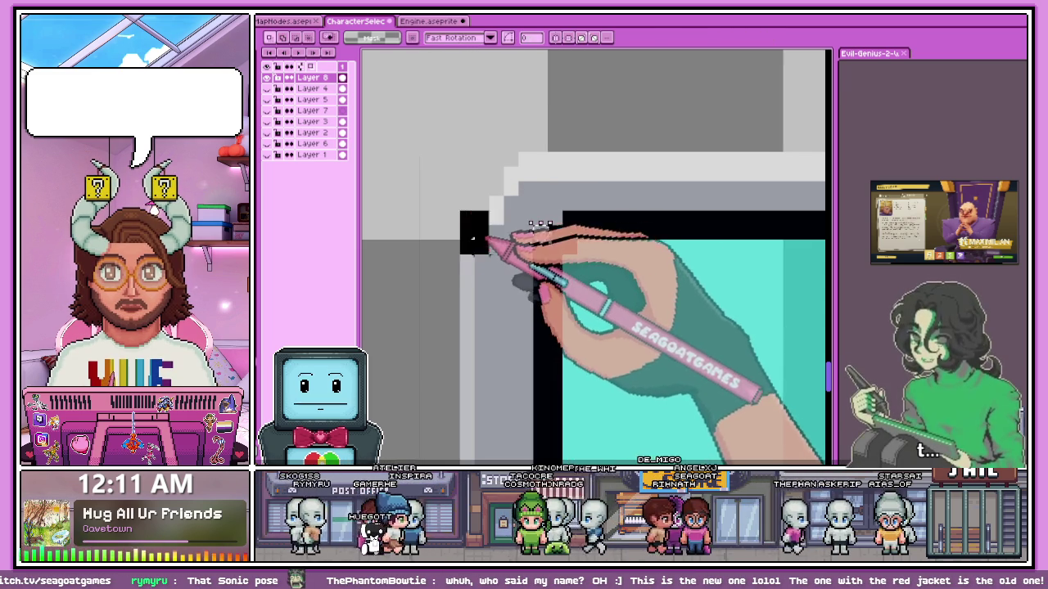
Pick the Eraser to clean the top-left frame corner, then bring up the Engine sprite.
{"action": "scroll", "coordinate": [479, 222], "scroll_direction": "down", "scroll_amount": 1}
{"action": "scroll", "coordinate": [456, 304], "scroll_direction": "down", "scroll_amount": 1}
{"action": "scroll", "coordinate": [488, 211], "scroll_direction": "up", "scroll_amount": 1}
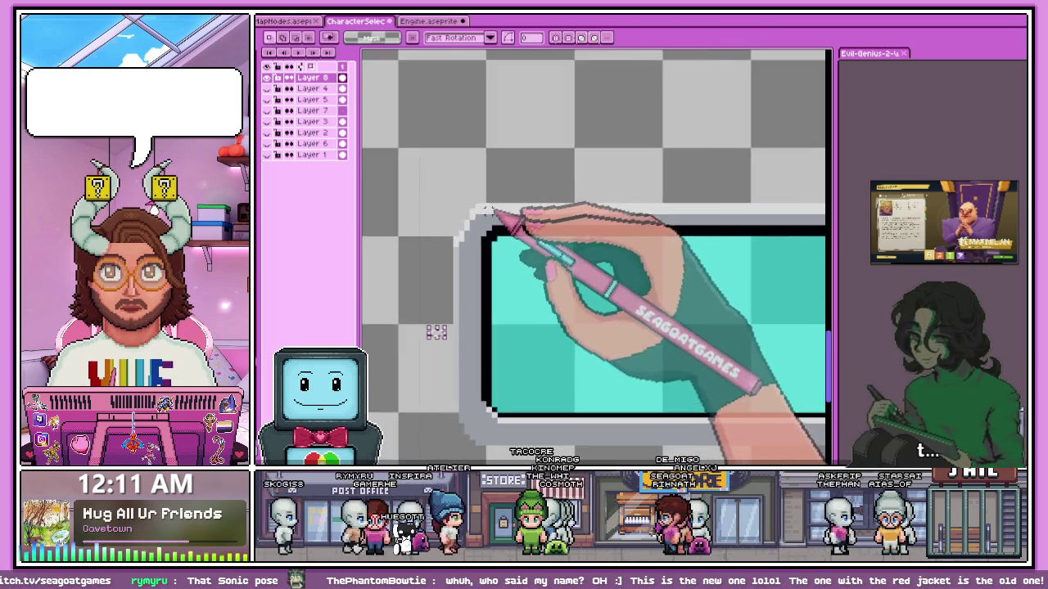
{"action": "scroll", "coordinate": [450, 312], "scroll_direction": "down", "scroll_amount": 2}
{"action": "scroll", "coordinate": [463, 299], "scroll_direction": "up", "scroll_amount": 1}
{"action": "scroll", "coordinate": [460, 279], "scroll_direction": "up", "scroll_amount": 1}
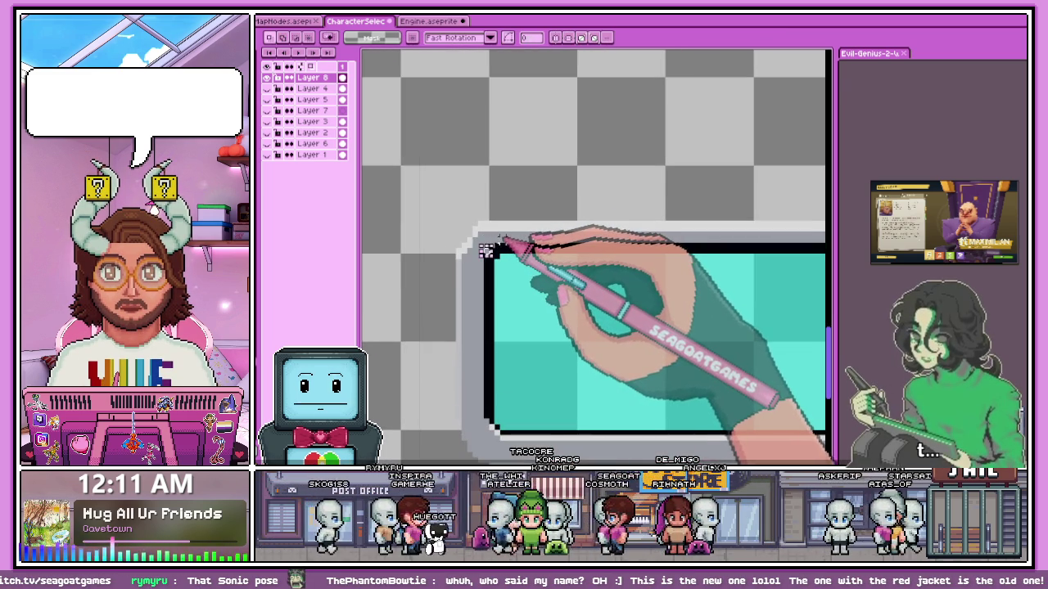
{"action": "scroll", "coordinate": [442, 284], "scroll_direction": "up", "scroll_amount": 1}
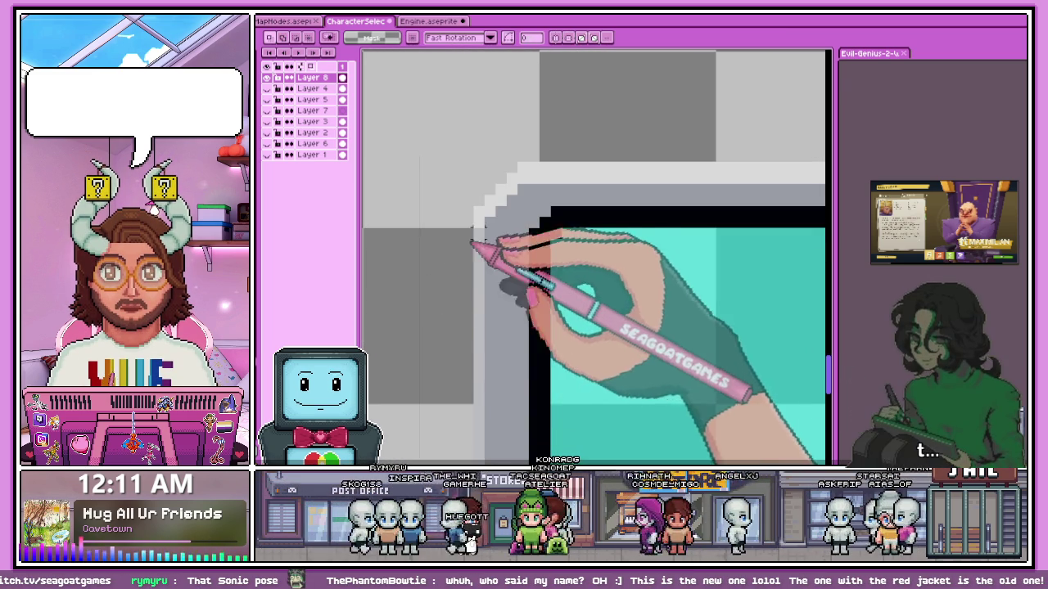
{"action": "scroll", "coordinate": [458, 217], "scroll_direction": "up", "scroll_amount": 1}
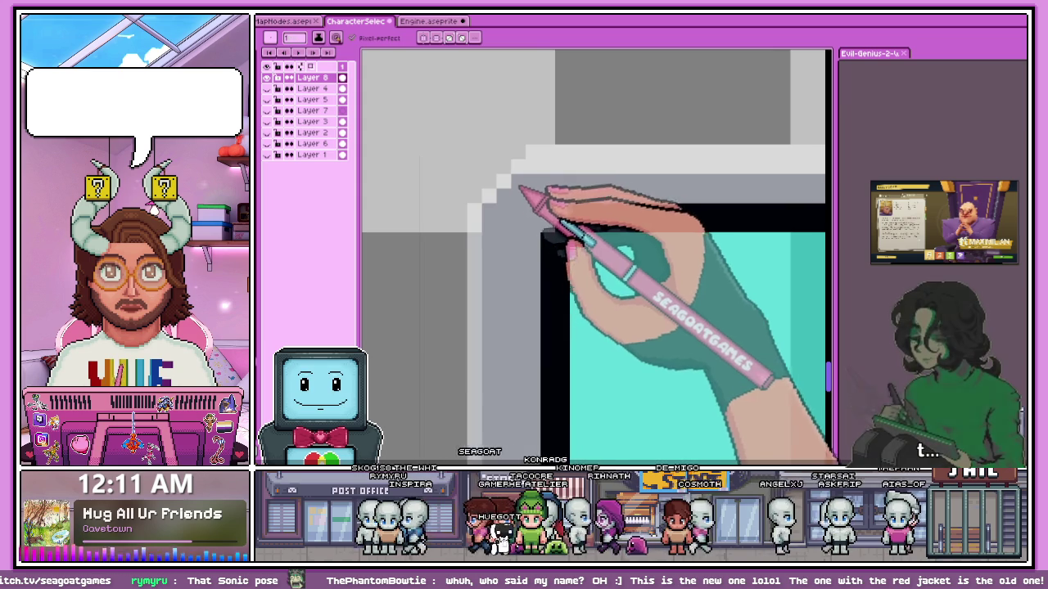
{"action": "scroll", "coordinate": [521, 189], "scroll_direction": "down", "scroll_amount": 2}
{"action": "scroll", "coordinate": [498, 215], "scroll_direction": "up", "scroll_amount": 1}
{"action": "scroll", "coordinate": [532, 229], "scroll_direction": "down", "scroll_amount": 1}
{"action": "scroll", "coordinate": [499, 215], "scroll_direction": "down", "scroll_amount": 1}
{"action": "scroll", "coordinate": [491, 204], "scroll_direction": "up", "scroll_amount": 1}
{"action": "scroll", "coordinate": [483, 221], "scroll_direction": "down", "scroll_amount": 1}
{"action": "scroll", "coordinate": [473, 206], "scroll_direction": "up", "scroll_amount": 1}
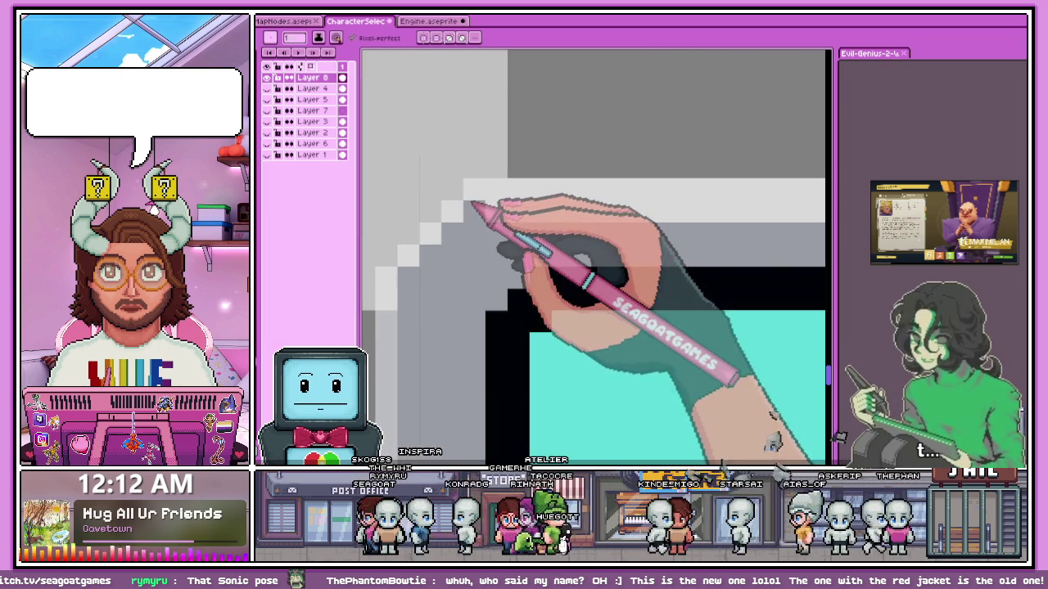
{"action": "scroll", "coordinate": [463, 213], "scroll_direction": "down", "scroll_amount": 1}
{"action": "scroll", "coordinate": [439, 229], "scroll_direction": "up", "scroll_amount": 1}
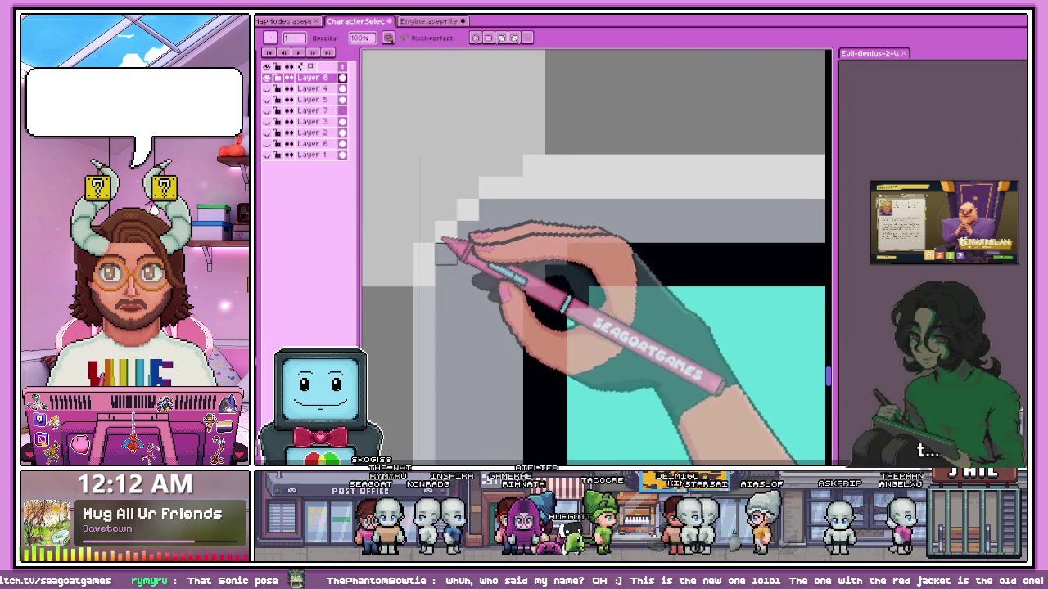
{"action": "key", "text": "e"}
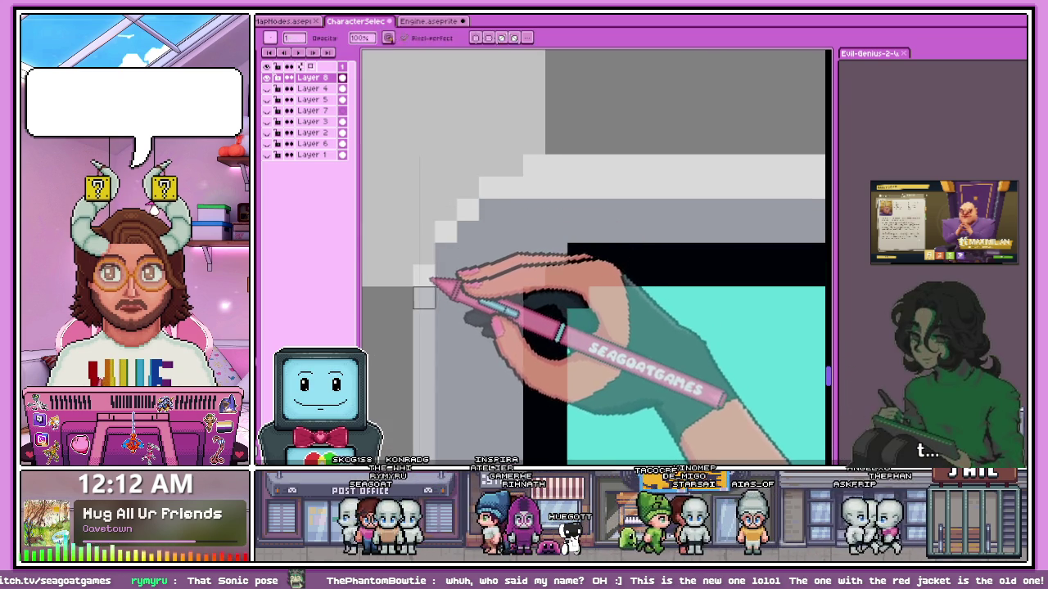
{"action": "scroll", "coordinate": [480, 206], "scroll_direction": "down", "scroll_amount": 2}
{"action": "scroll", "coordinate": [471, 260], "scroll_direction": "down", "scroll_amount": 1}
{"action": "scroll", "coordinate": [457, 244], "scroll_direction": "up", "scroll_amount": 1}
{"action": "scroll", "coordinate": [456, 244], "scroll_direction": "up", "scroll_amount": 2}
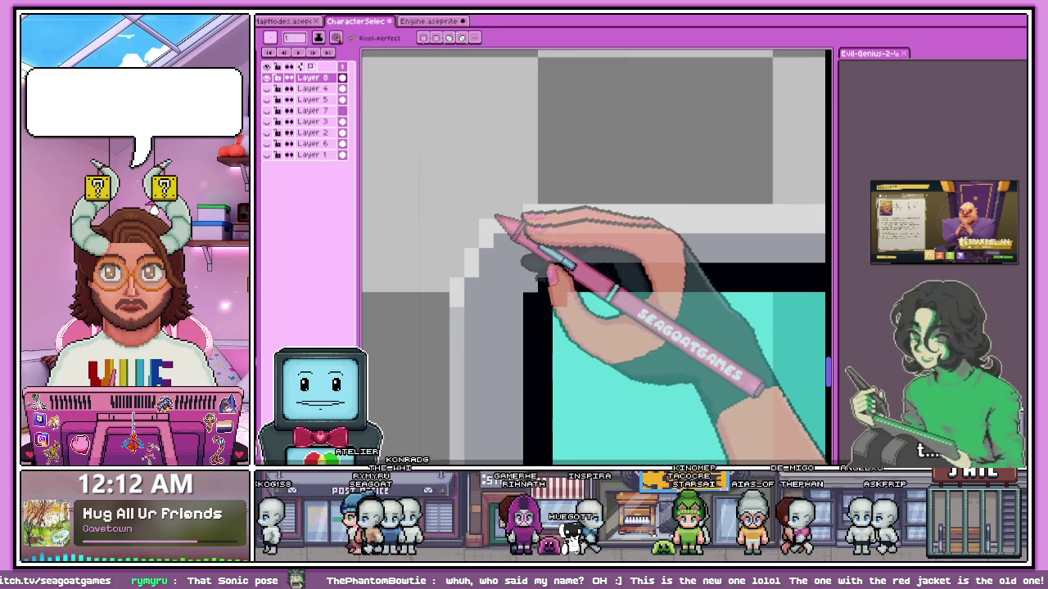
{"action": "scroll", "coordinate": [499, 219], "scroll_direction": "down", "scroll_amount": 2}
{"action": "scroll", "coordinate": [532, 234], "scroll_direction": "down", "scroll_amount": 1}
{"action": "scroll", "coordinate": [499, 276], "scroll_direction": "down", "scroll_amount": 1}
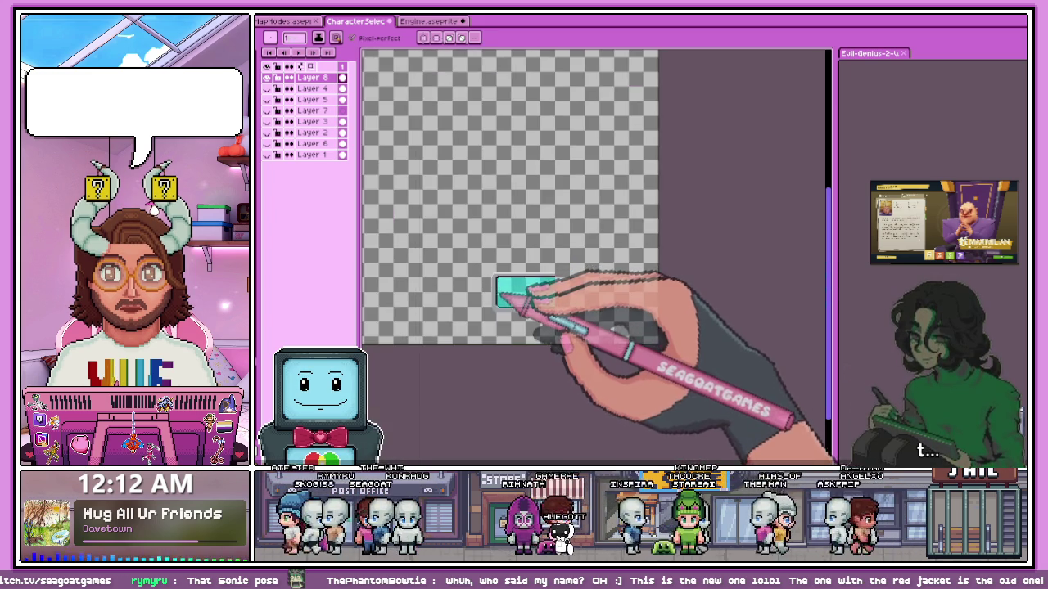
{"action": "scroll", "coordinate": [526, 300], "scroll_direction": "up", "scroll_amount": 1}
{"action": "scroll", "coordinate": [499, 283], "scroll_direction": "up", "scroll_amount": 2}
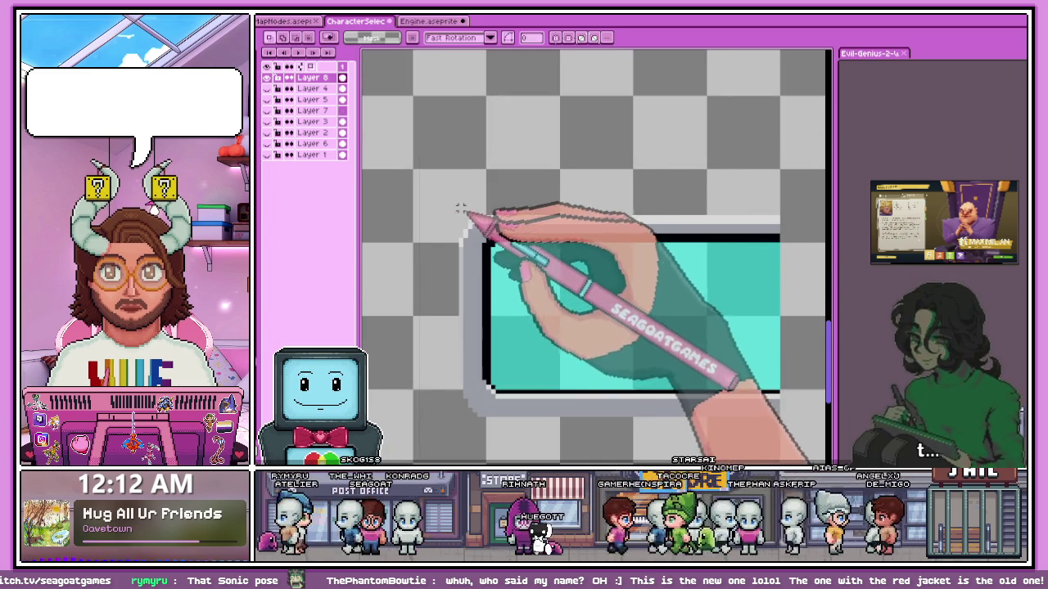
{"action": "scroll", "coordinate": [464, 212], "scroll_direction": "up", "scroll_amount": 1}
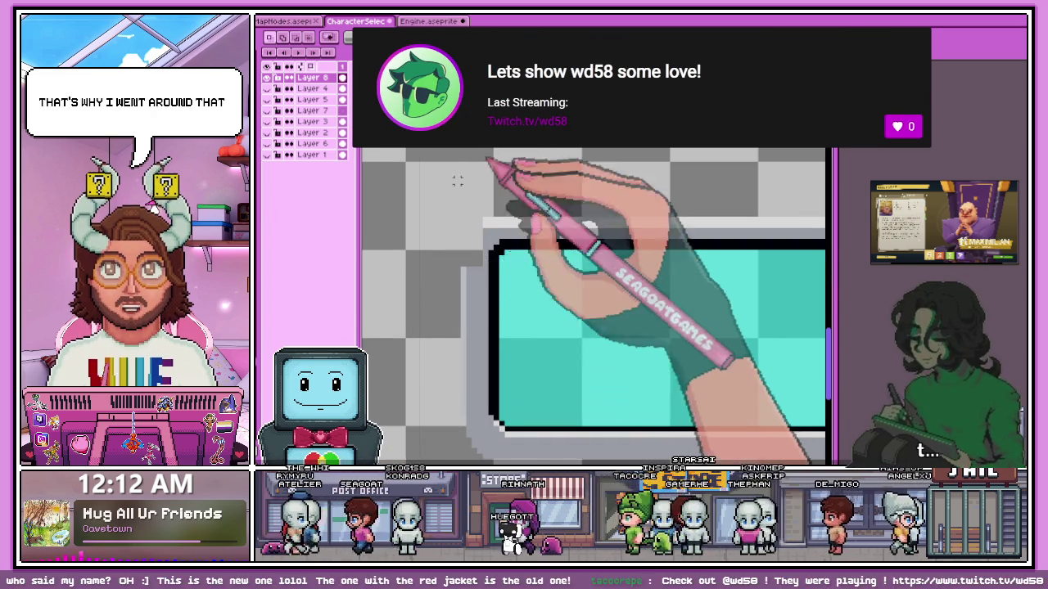
{"action": "left_click", "coordinate": [428, 20]}
Make a Storage layer active in the Engine sprite, then return to the CharacterSelect sprite.
{"action": "scroll", "coordinate": [532, 205], "scroll_direction": "down", "scroll_amount": 3}
{"action": "scroll", "coordinate": [545, 196], "scroll_direction": "up", "scroll_amount": 2}
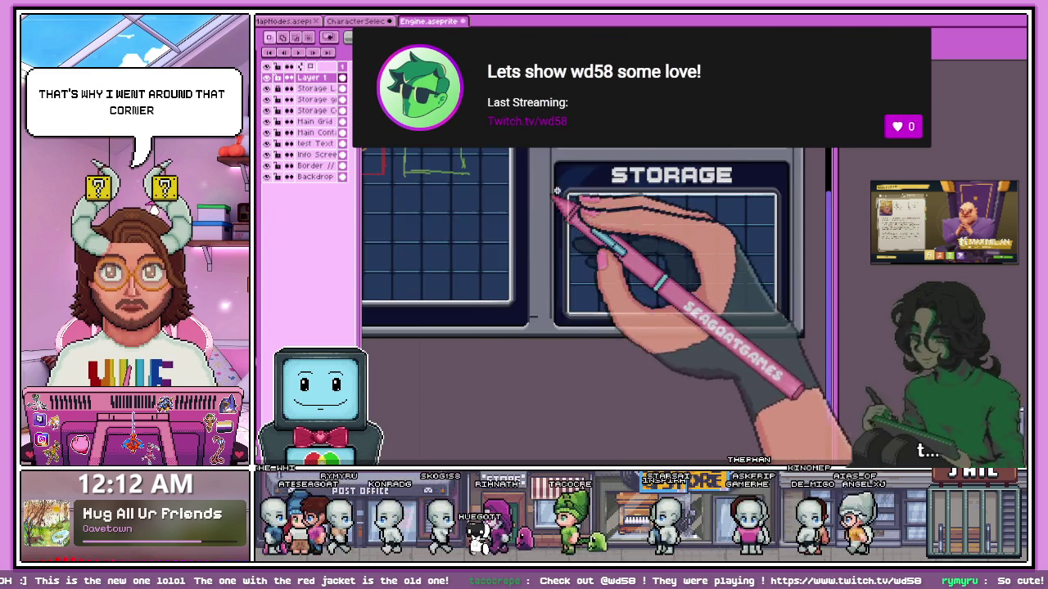
{"action": "scroll", "coordinate": [544, 196], "scroll_direction": "up", "scroll_amount": 1}
{"action": "scroll", "coordinate": [500, 245], "scroll_direction": "up", "scroll_amount": 1}
{"action": "scroll", "coordinate": [459, 311], "scroll_direction": "up", "scroll_amount": 1}
{"action": "scroll", "coordinate": [428, 354], "scroll_direction": "up", "scroll_amount": 1}
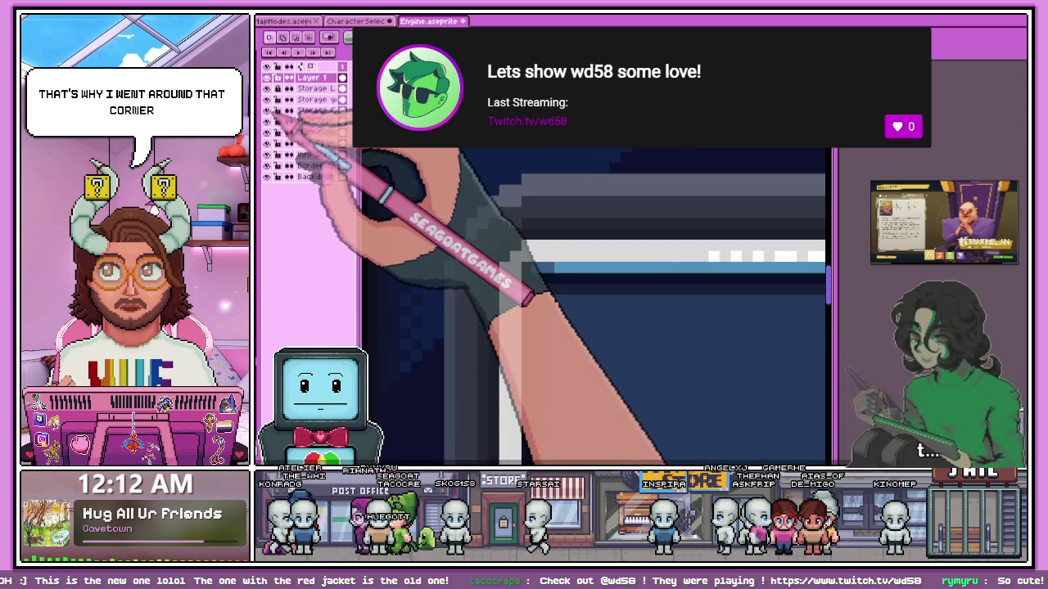
{"action": "left_click", "coordinate": [310, 109]}
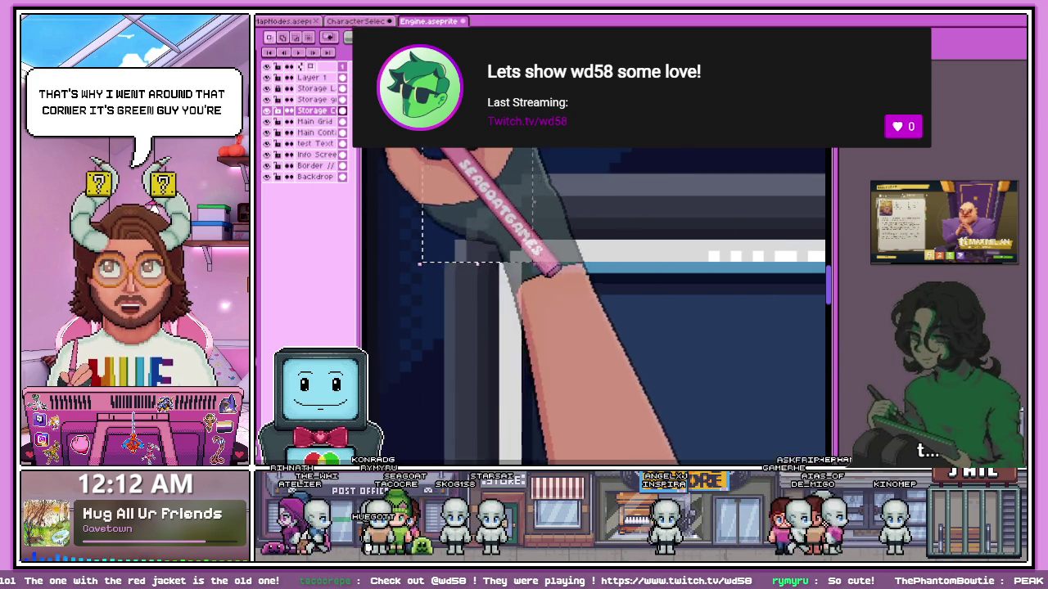
{"action": "key", "text": "ctrl+shift+Tab"}
{"action": "scroll", "coordinate": [468, 222], "scroll_direction": "up", "scroll_amount": 2}
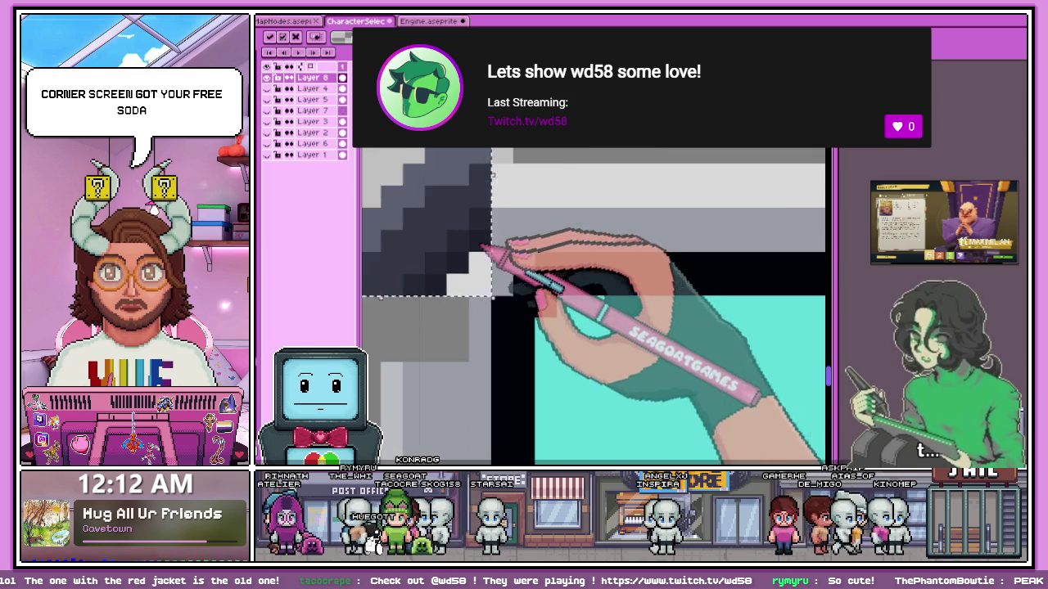
Move the dark grey block upward and rotate it diagonally toward the frame corner.
{"action": "scroll", "coordinate": [470, 211], "scroll_direction": "down", "scroll_amount": 1}
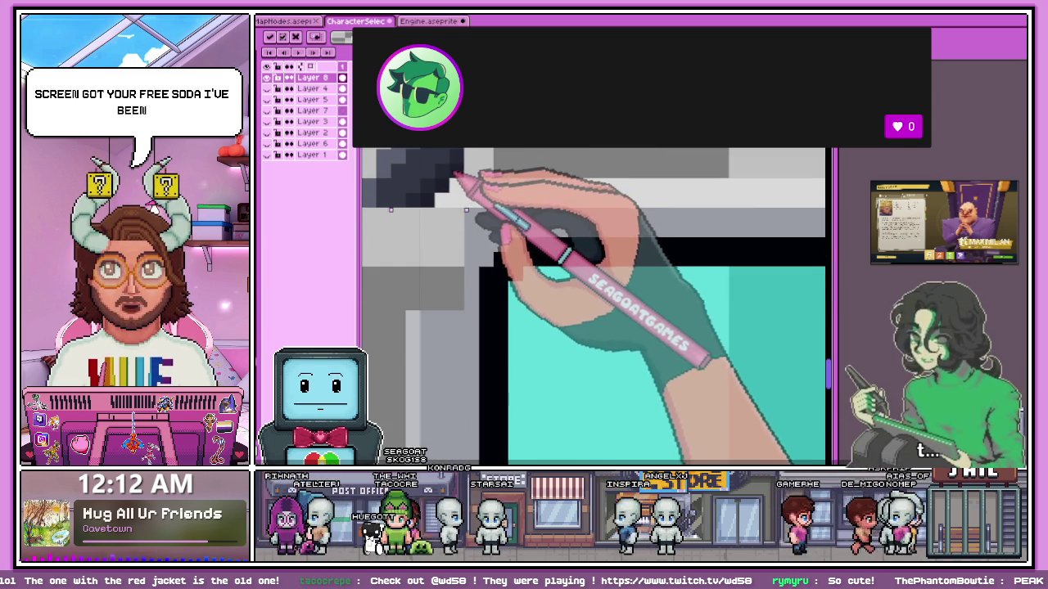
{"action": "left_click_drag", "start_coordinate": [465, 220], "coordinate": [457, 178]}
{"action": "scroll", "coordinate": [472, 210], "scroll_direction": "down", "scroll_amount": 1}
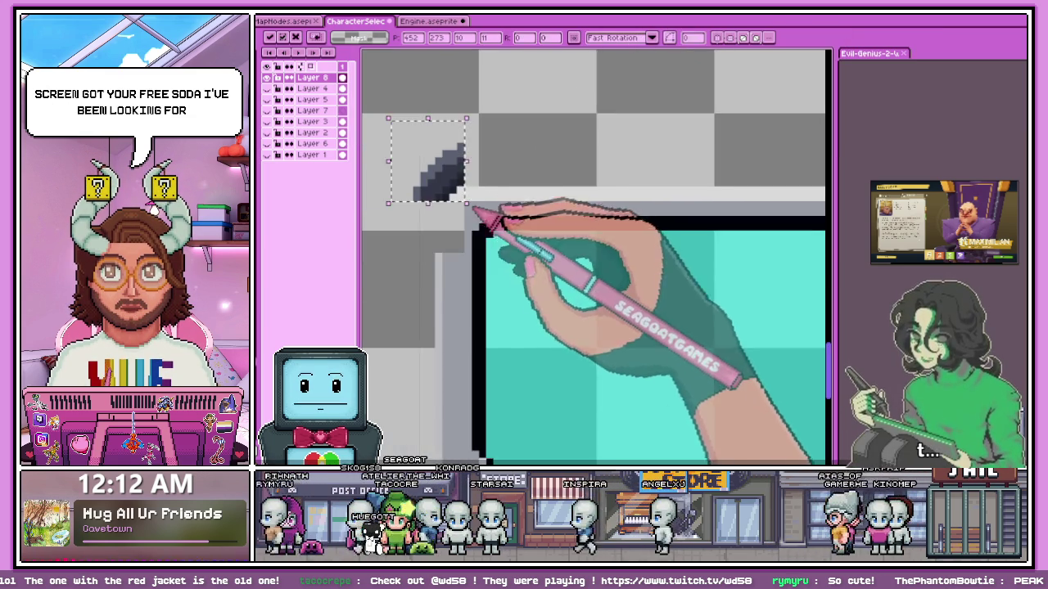
{"action": "scroll", "coordinate": [467, 206], "scroll_direction": "up", "scroll_amount": 1}
{"action": "scroll", "coordinate": [451, 164], "scroll_direction": "down", "scroll_amount": 1}
{"action": "scroll", "coordinate": [501, 151], "scroll_direction": "up", "scroll_amount": 1}
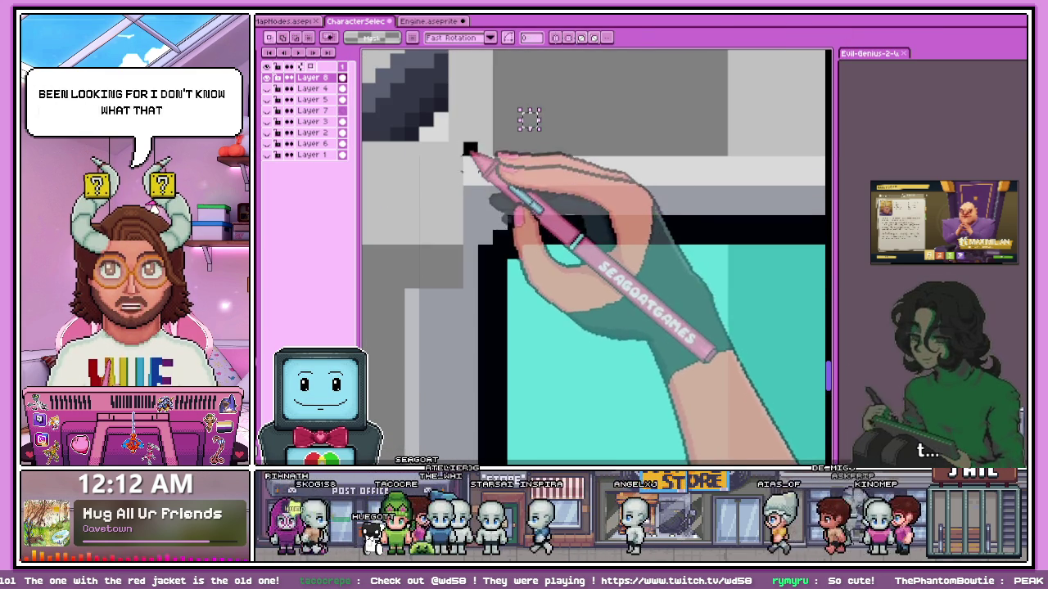
{"action": "left_click_drag", "start_coordinate": [462, 141], "coordinate": [510, 232]}
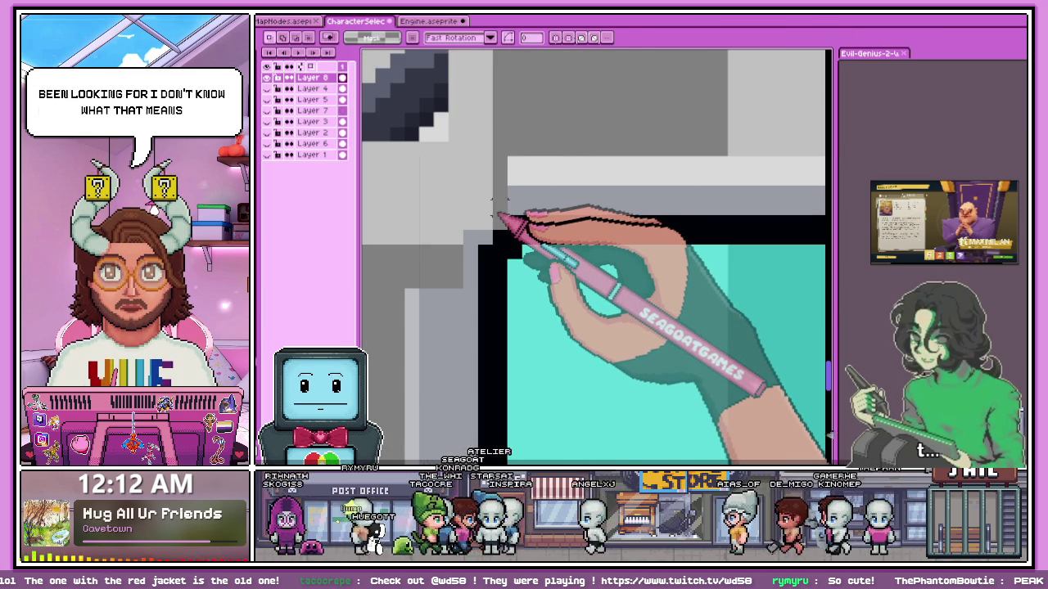
{"action": "scroll", "coordinate": [499, 203], "scroll_direction": "down", "scroll_amount": 1}
{"action": "left_click_drag", "start_coordinate": [394, 99], "coordinate": [472, 211]}
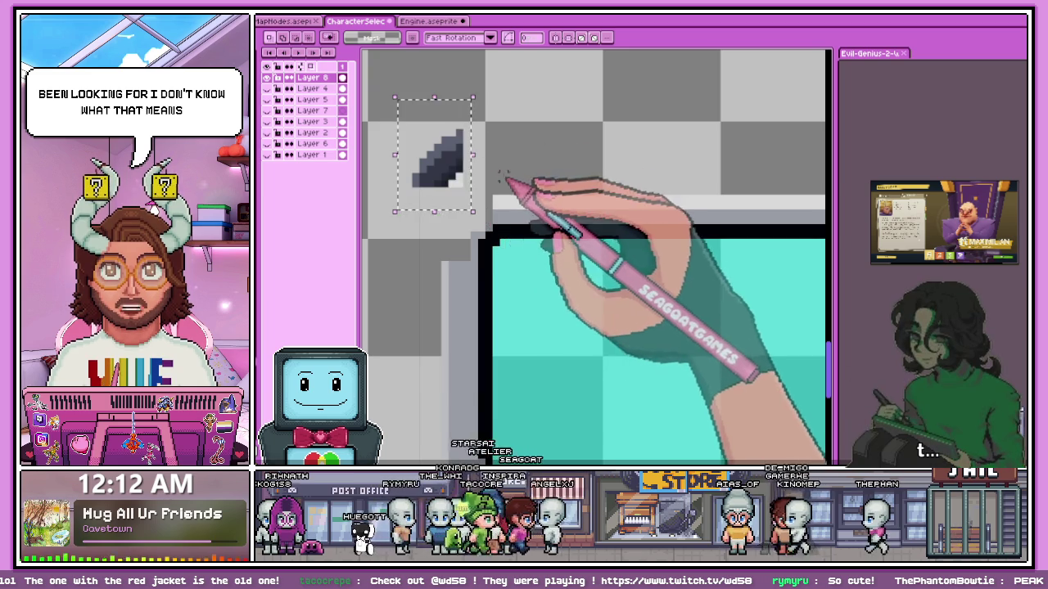
{"action": "left_click_drag", "start_coordinate": [472, 195], "coordinate": [456, 169]}
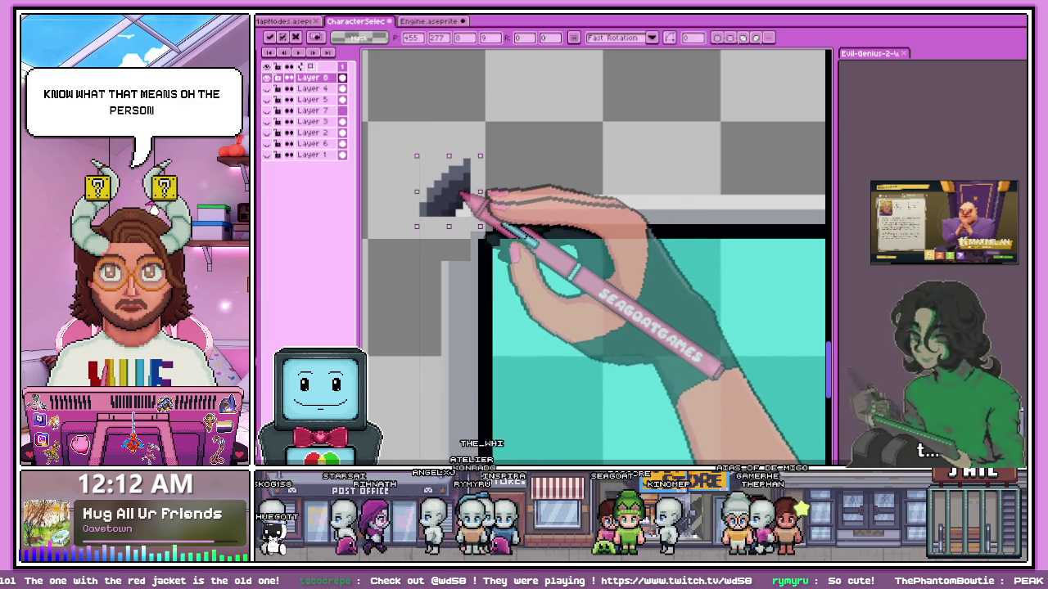
{"action": "key", "text": "i"}
Nudge the rotated dark shape down and right into the frame's top-left corner.
{"action": "scroll", "coordinate": [466, 253], "scroll_direction": "up", "scroll_amount": 1}
{"action": "scroll", "coordinate": [466, 253], "scroll_direction": "down", "scroll_amount": 1}
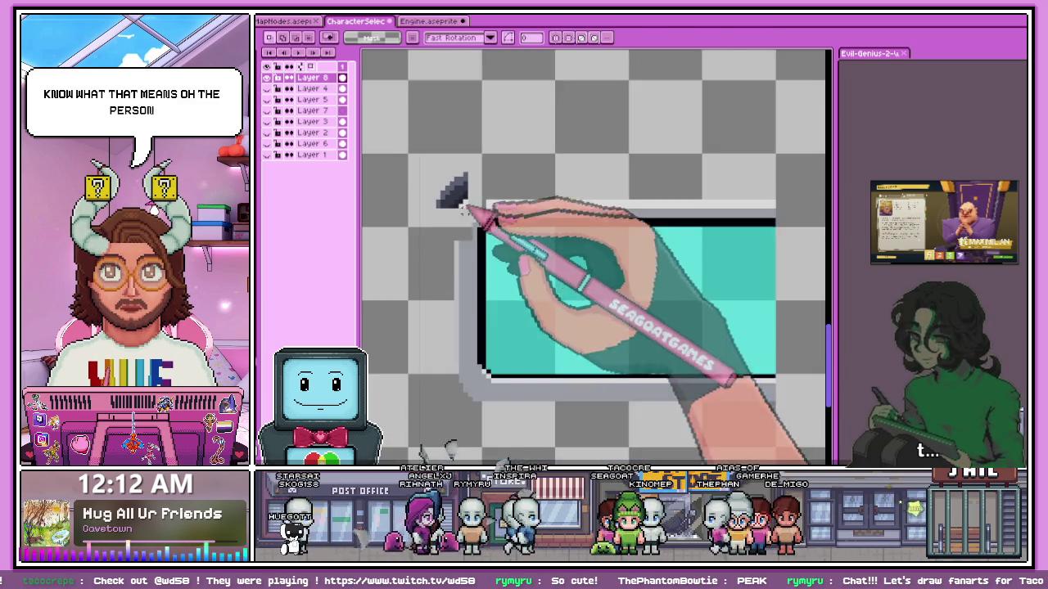
{"action": "scroll", "coordinate": [466, 253], "scroll_direction": "up", "scroll_amount": 1}
{"action": "scroll", "coordinate": [465, 252], "scroll_direction": "up", "scroll_amount": 1}
{"action": "key", "text": "b"}
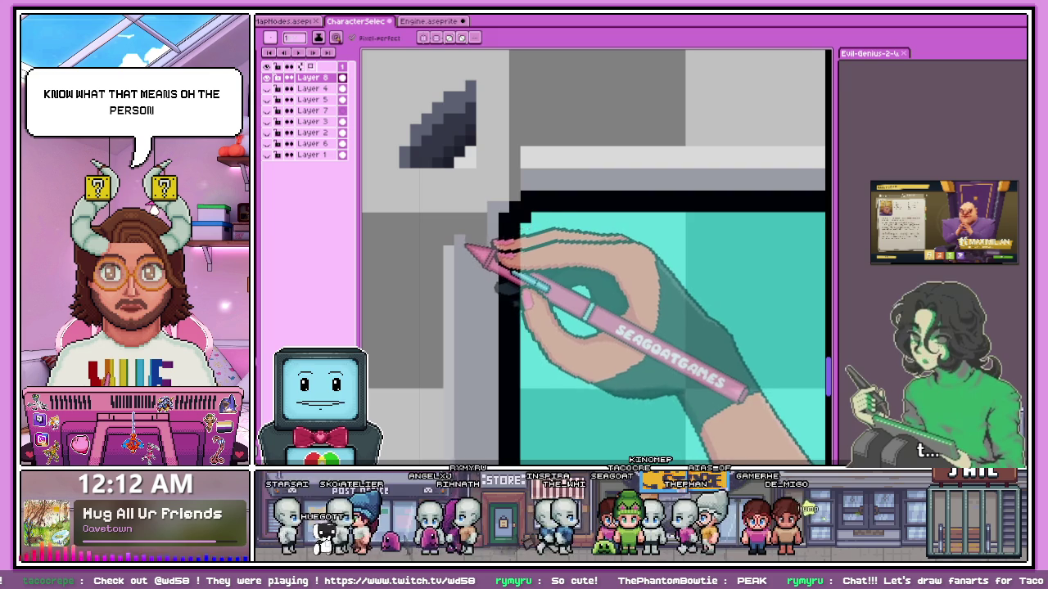
{"action": "scroll", "coordinate": [491, 197], "scroll_direction": "up", "scroll_amount": 1}
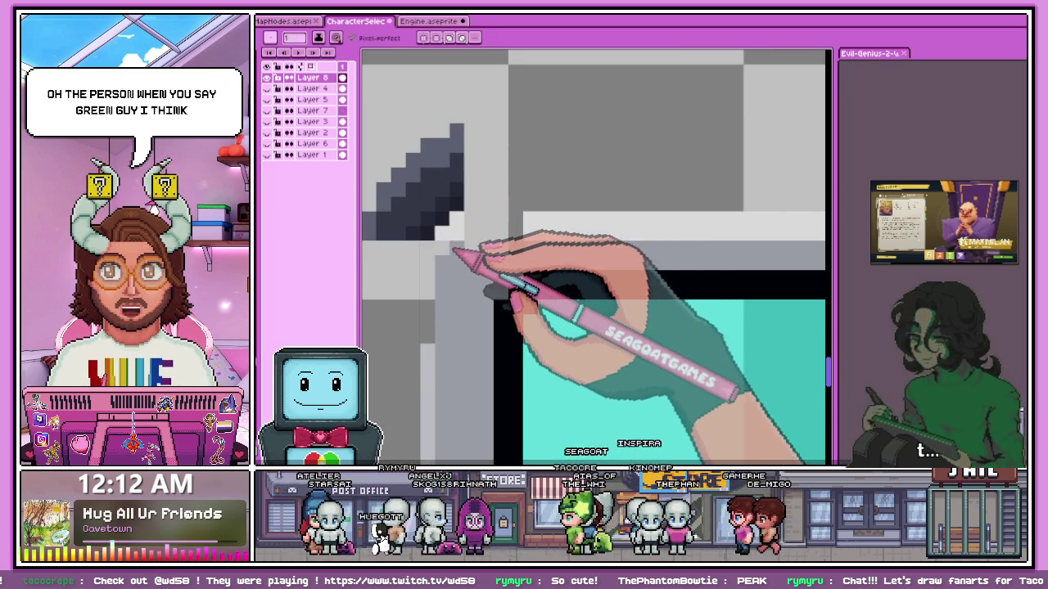
{"action": "scroll", "coordinate": [459, 238], "scroll_direction": "down", "scroll_amount": 2}
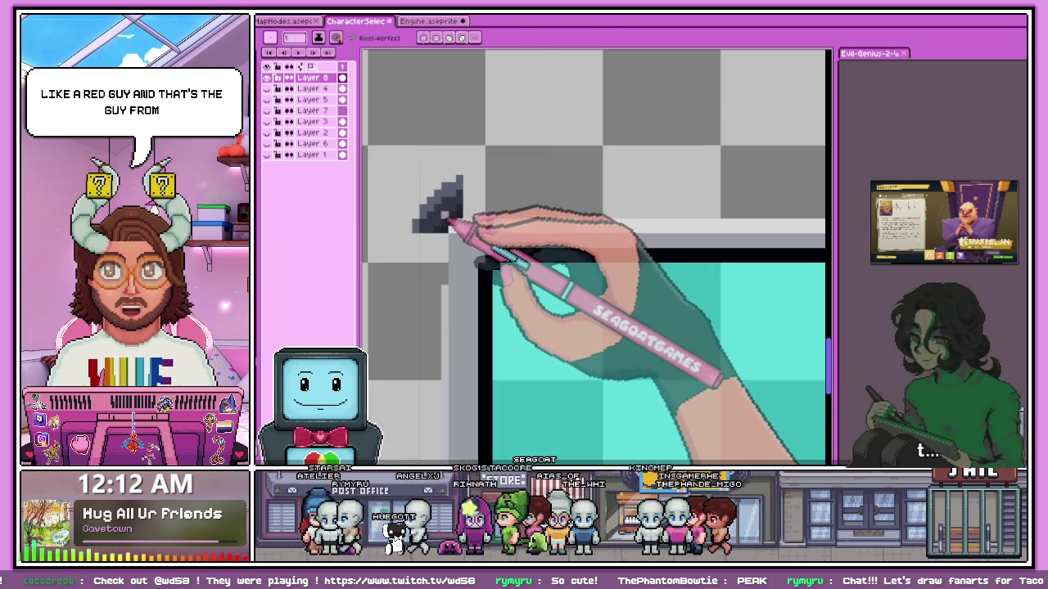
{"action": "scroll", "coordinate": [430, 221], "scroll_direction": "up", "scroll_amount": 2}
{"action": "left_click_drag", "start_coordinate": [398, 173], "coordinate": [547, 278]}
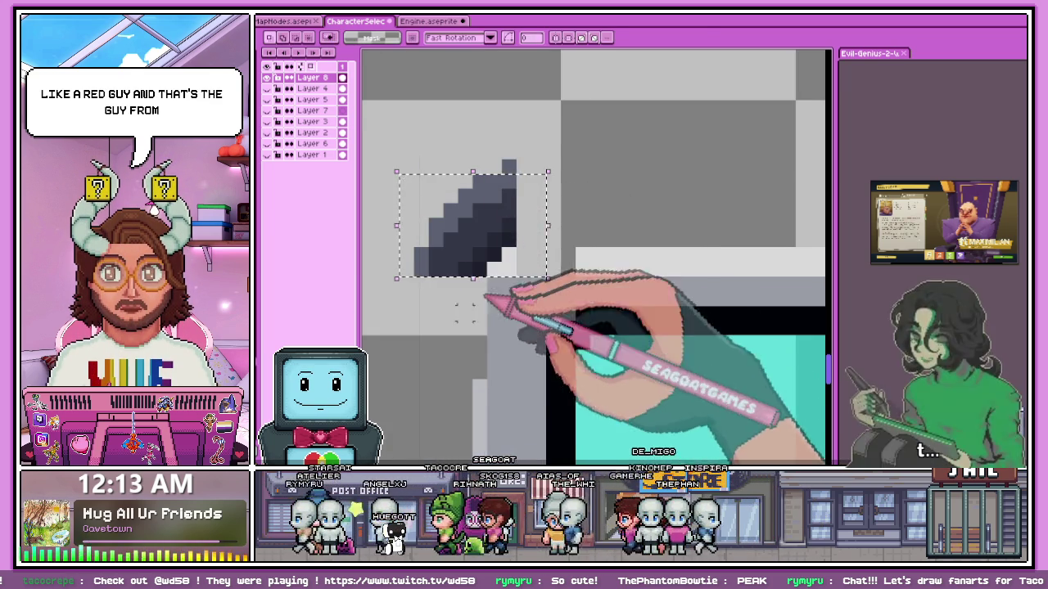
{"action": "scroll", "coordinate": [472, 299], "scroll_direction": "down", "scroll_amount": 2}
{"action": "left_click_drag", "start_coordinate": [391, 147], "coordinate": [468, 222]}
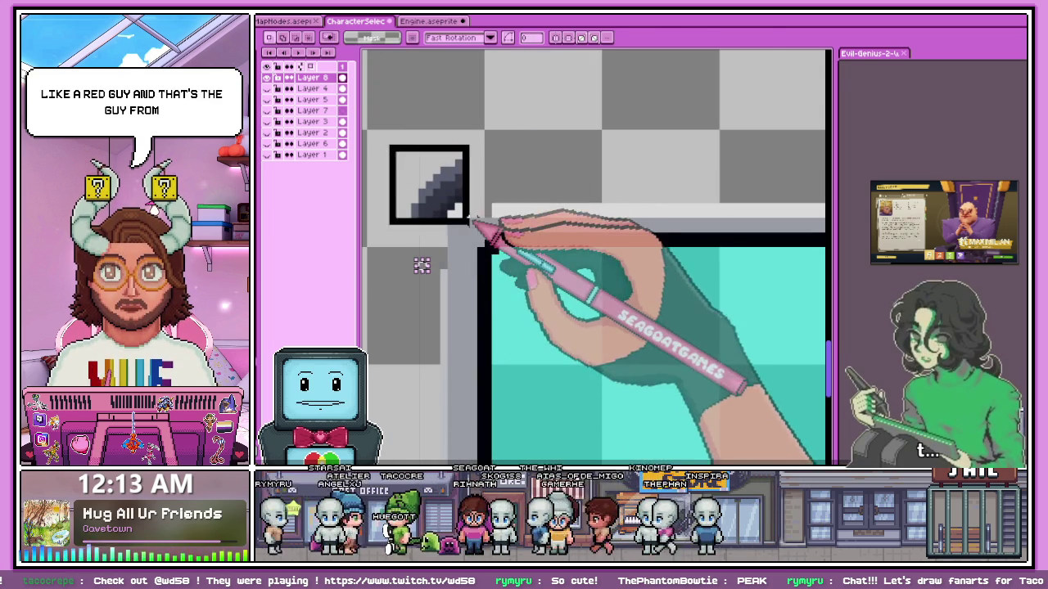
{"action": "key", "text": "ctrl+d"}
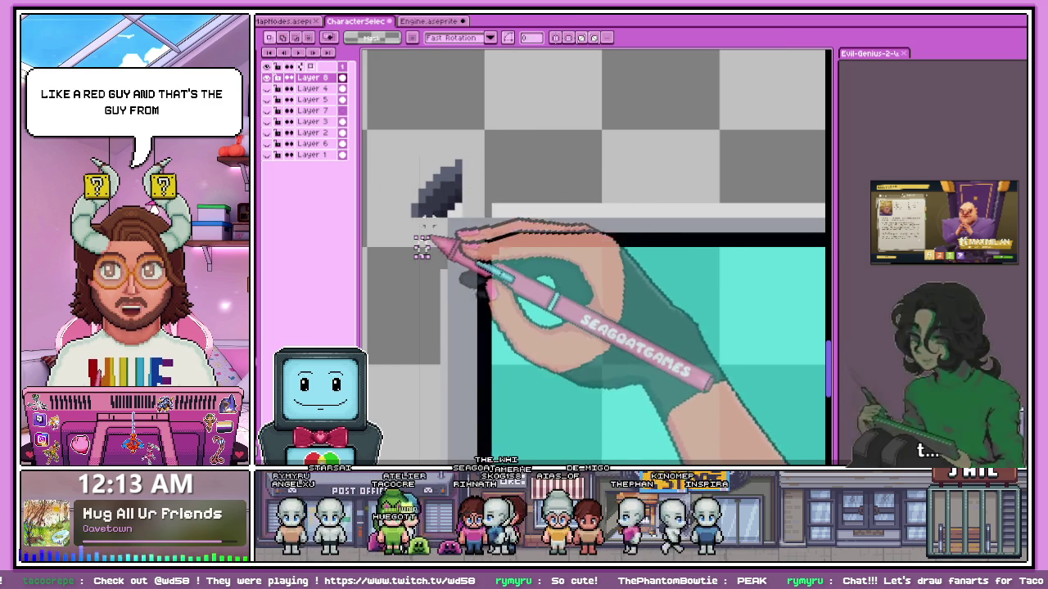
{"action": "left_click_drag", "start_coordinate": [411, 217], "coordinate": [462, 154]}
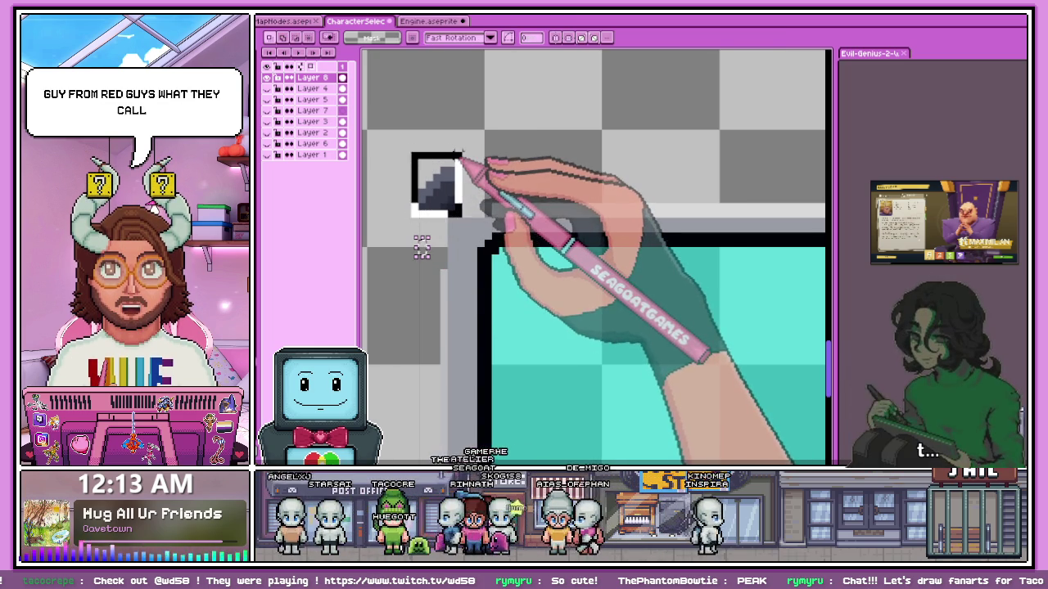
{"action": "left_click_drag", "start_coordinate": [442, 192], "coordinate": [457, 204]}
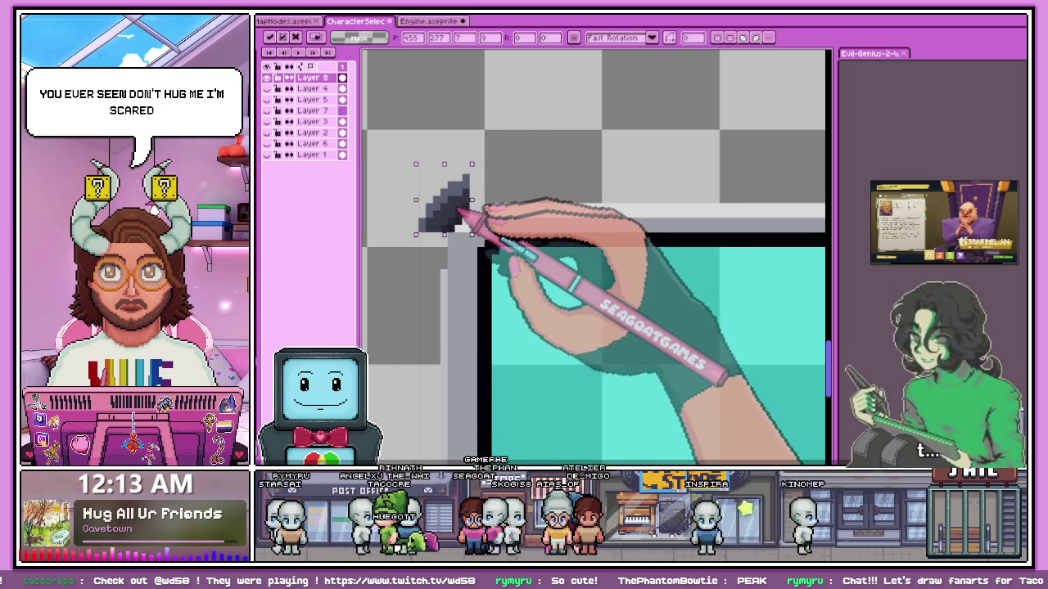
{"action": "key", "text": "Return"}
Release the dark wedge in place at the corner and return to the Pencil.
{"action": "scroll", "coordinate": [475, 209], "scroll_direction": "up", "scroll_amount": 2}
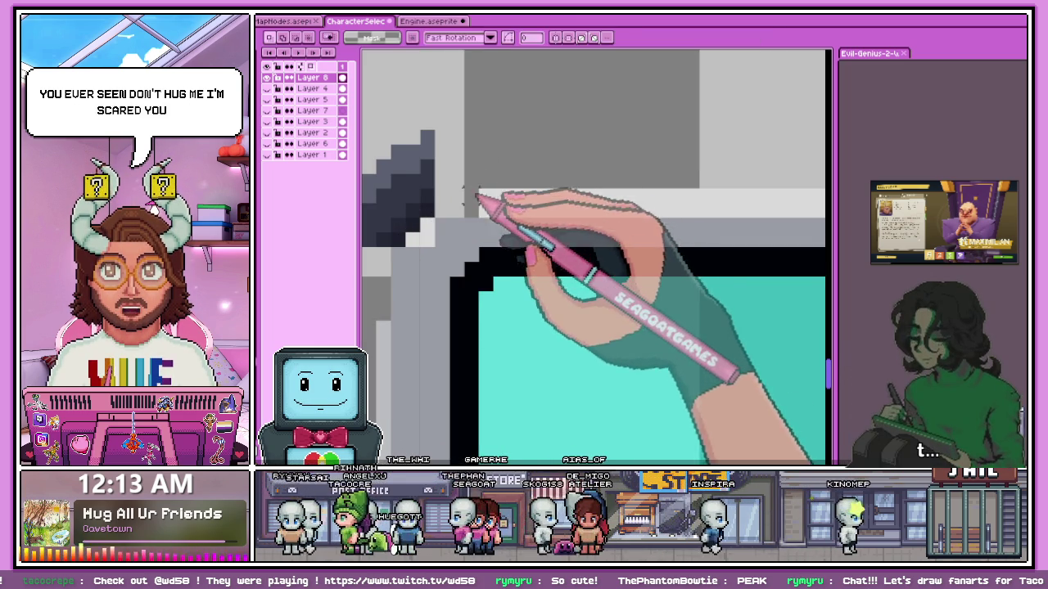
{"action": "scroll", "coordinate": [453, 221], "scroll_direction": "up", "scroll_amount": 2}
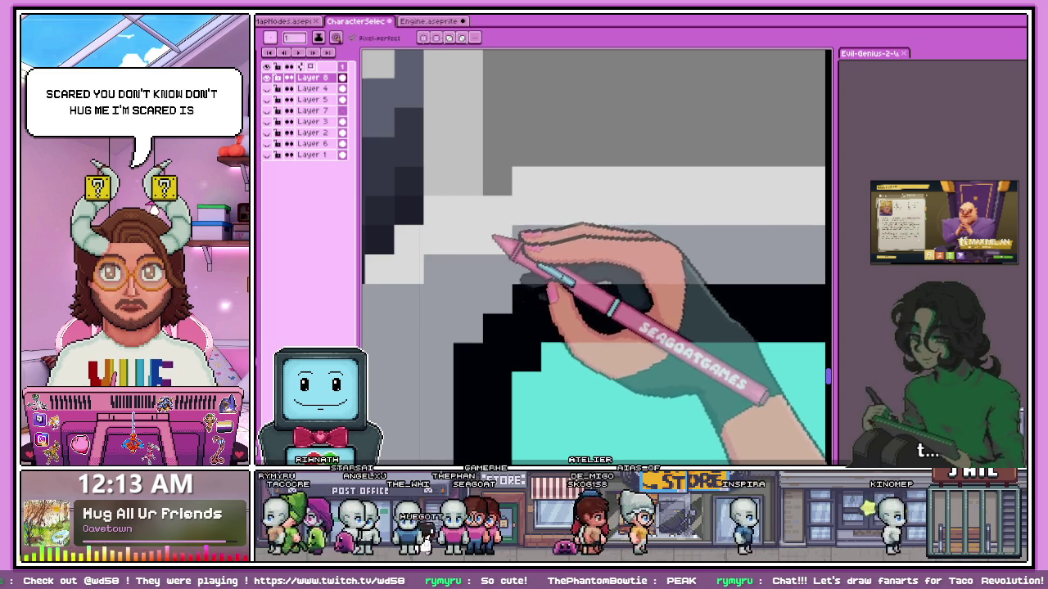
{"action": "scroll", "coordinate": [494, 238], "scroll_direction": "down", "scroll_amount": 2}
{"action": "scroll", "coordinate": [467, 226], "scroll_direction": "down", "scroll_amount": 1}
{"action": "scroll", "coordinate": [480, 226], "scroll_direction": "up", "scroll_amount": 1}
{"action": "scroll", "coordinate": [467, 234], "scroll_direction": "up", "scroll_amount": 1}
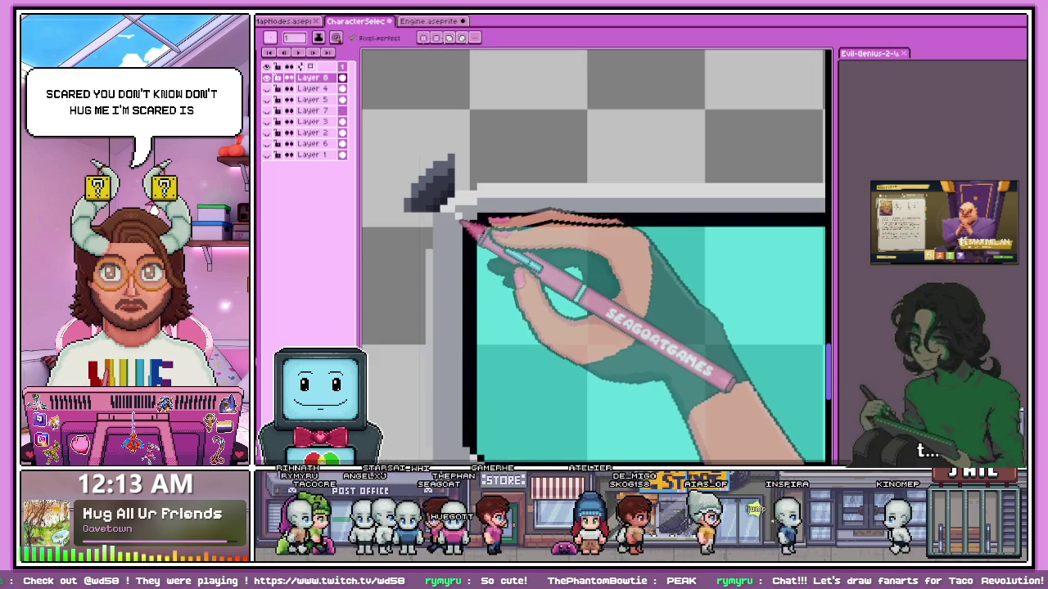
{"action": "scroll", "coordinate": [469, 218], "scroll_direction": "up", "scroll_amount": 1}
{"action": "scroll", "coordinate": [458, 214], "scroll_direction": "up", "scroll_amount": 1}
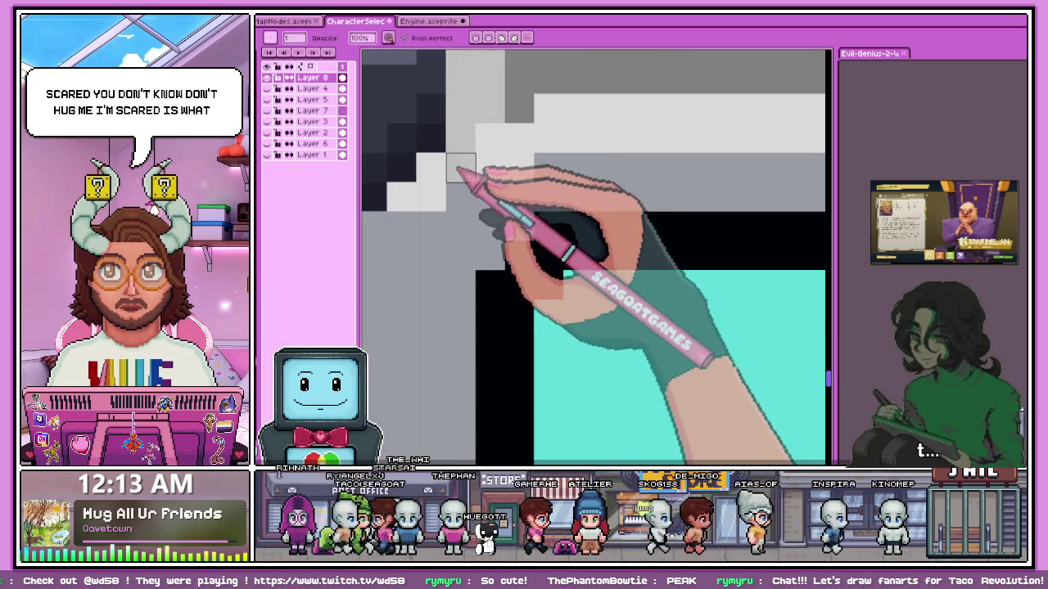
{"action": "scroll", "coordinate": [445, 211], "scroll_direction": "down", "scroll_amount": 1}
{"action": "scroll", "coordinate": [444, 212], "scroll_direction": "down", "scroll_amount": 1}
{"action": "scroll", "coordinate": [409, 205], "scroll_direction": "up", "scroll_amount": 1}
{"action": "key", "text": "m"}
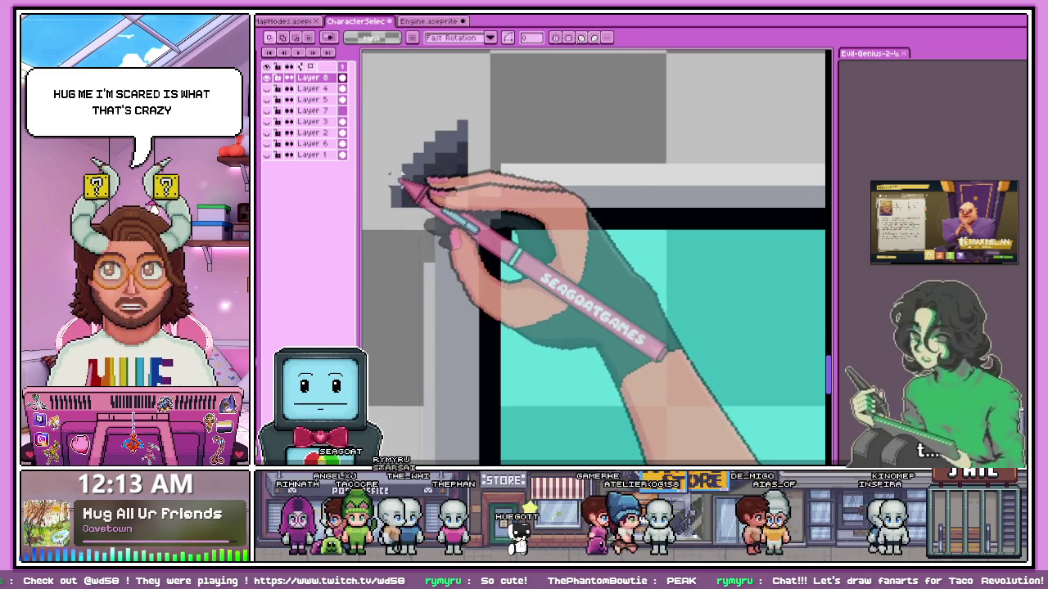
{"action": "left_click_drag", "start_coordinate": [394, 202], "coordinate": [460, 121]}
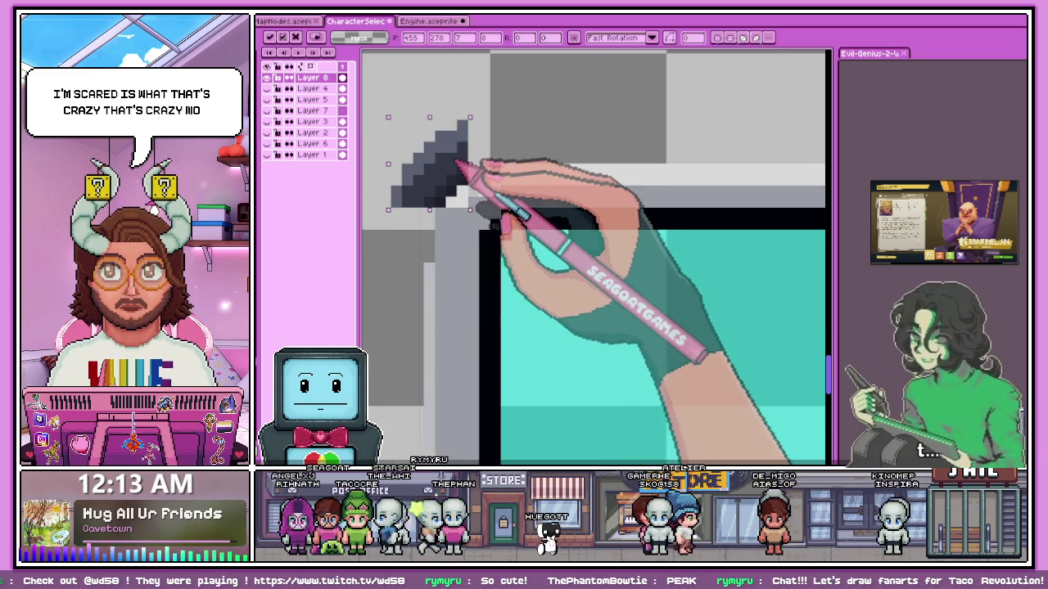
{"action": "scroll", "coordinate": [465, 162], "scroll_direction": "down", "scroll_amount": 2}
{"action": "key", "text": "ctrl+d"}
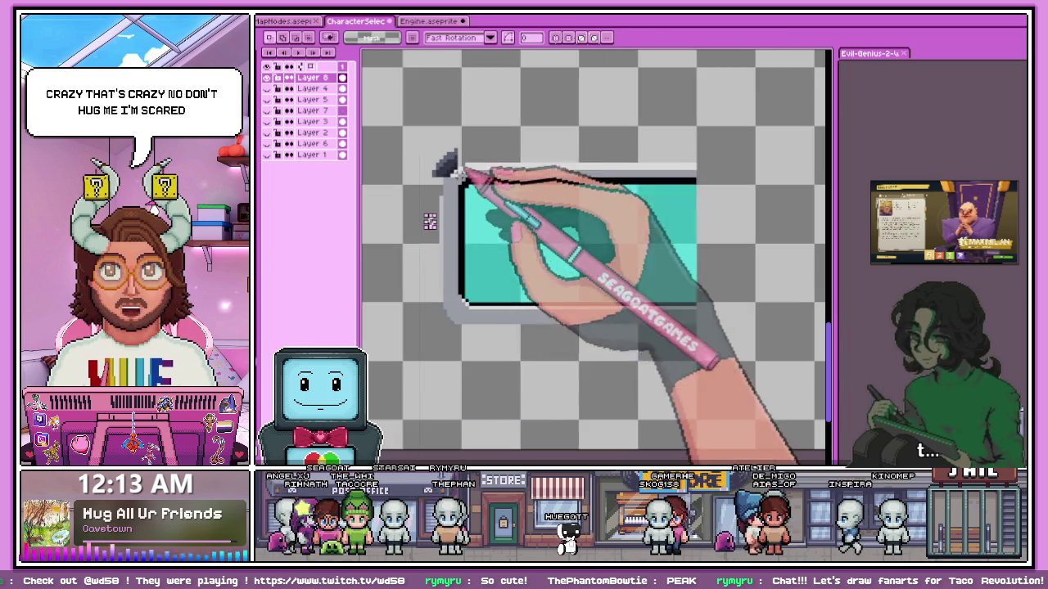
{"action": "scroll", "coordinate": [461, 163], "scroll_direction": "up", "scroll_amount": 1}
{"action": "scroll", "coordinate": [475, 163], "scroll_direction": "up", "scroll_amount": 1}
{"action": "scroll", "coordinate": [487, 172], "scroll_direction": "up", "scroll_amount": 1}
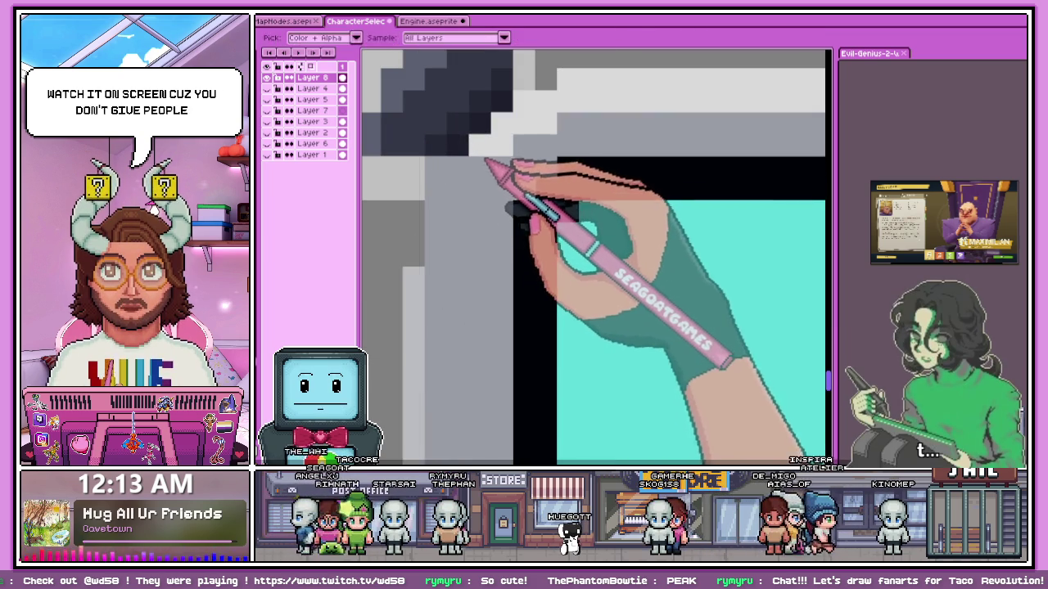
{"action": "scroll", "coordinate": [458, 180], "scroll_direction": "down", "scroll_amount": 1}
{"action": "key", "text": "b"}
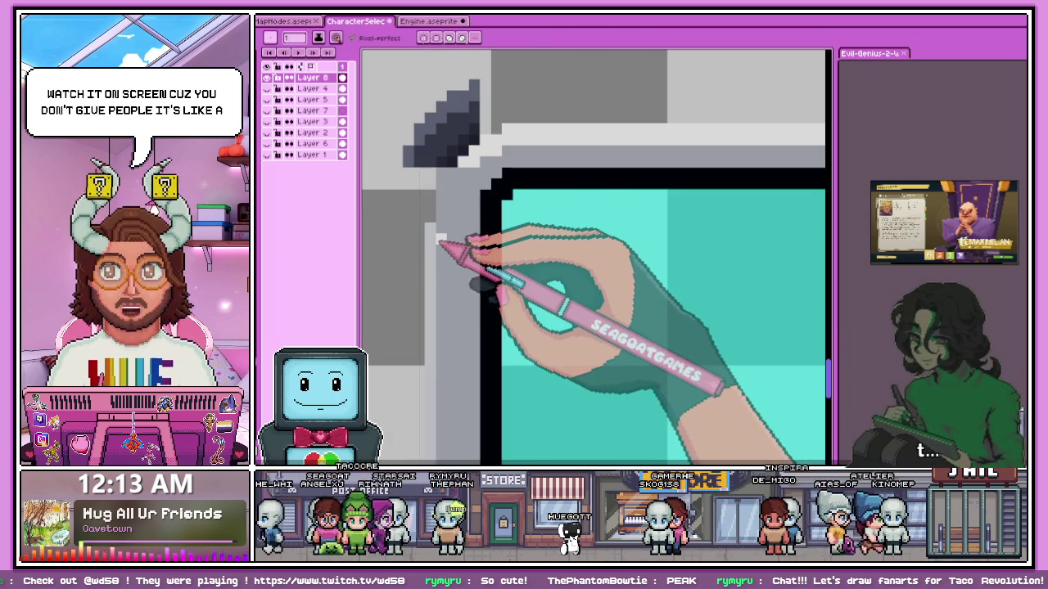